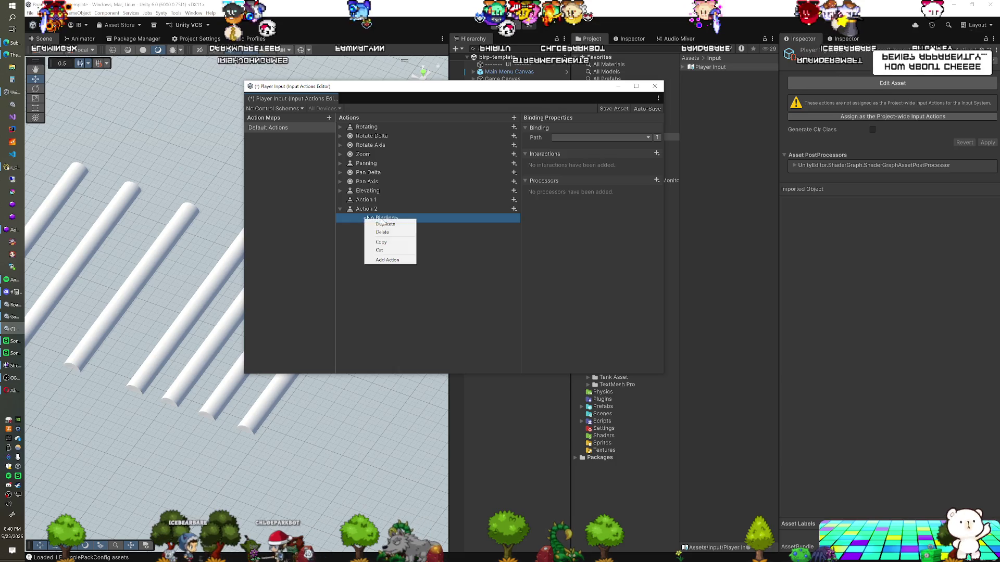
# Delete Action 2's empty binding and add a 1D Axis binding to Action 1 and Action 2
pyautogui.click(385, 232)
pyautogui.click(384, 201)
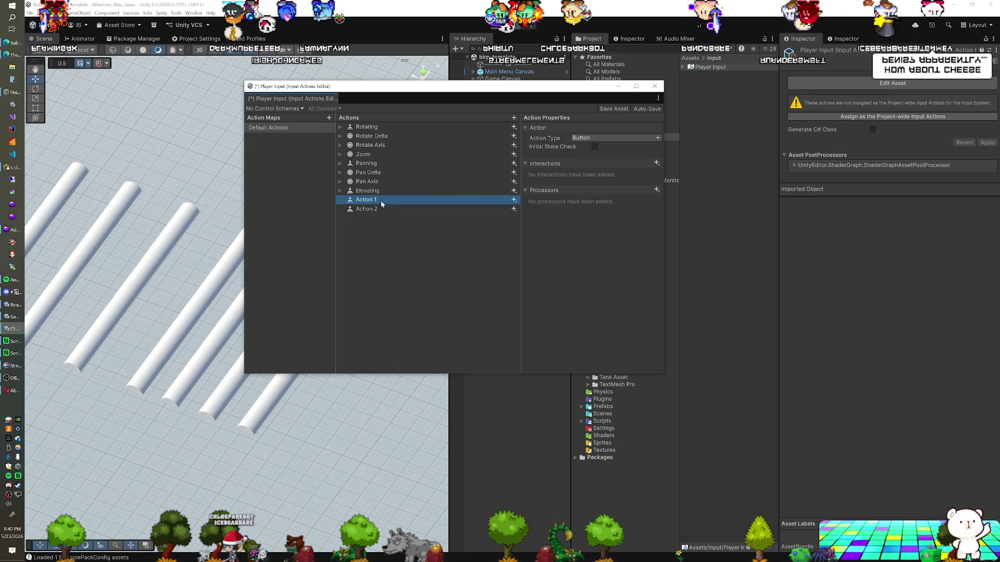
pyautogui.click(513, 200)
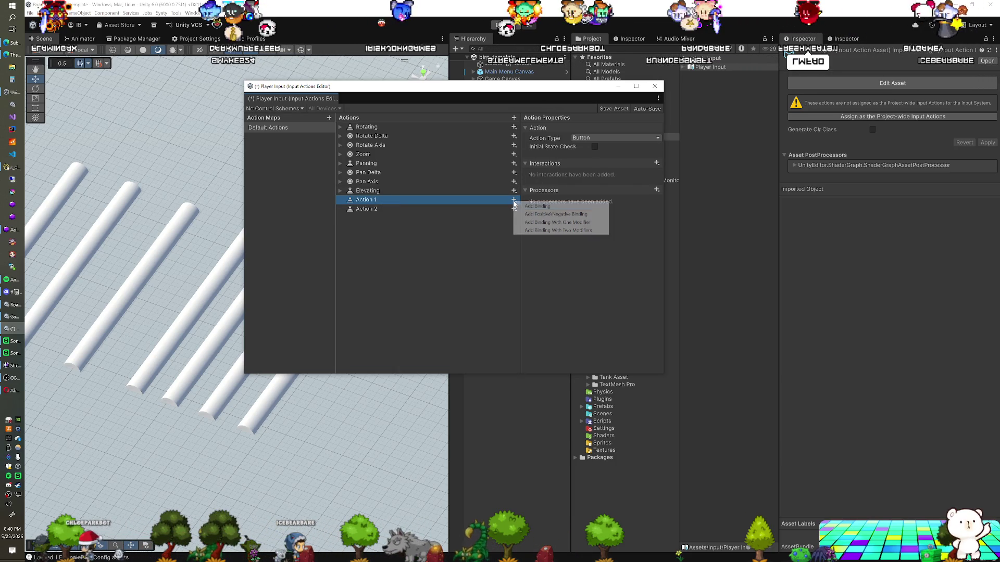
pyautogui.click(527, 213)
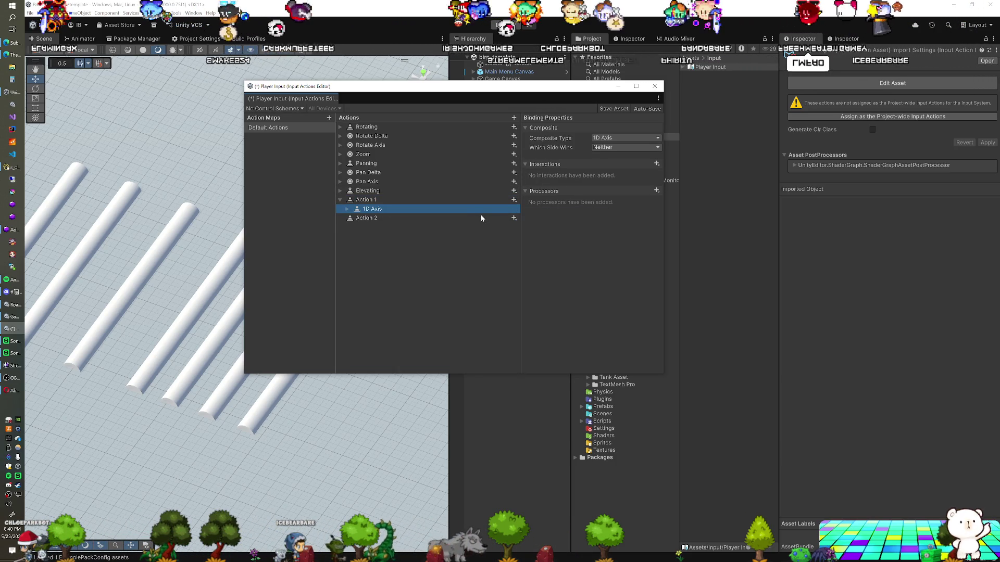
pyautogui.click(514, 218)
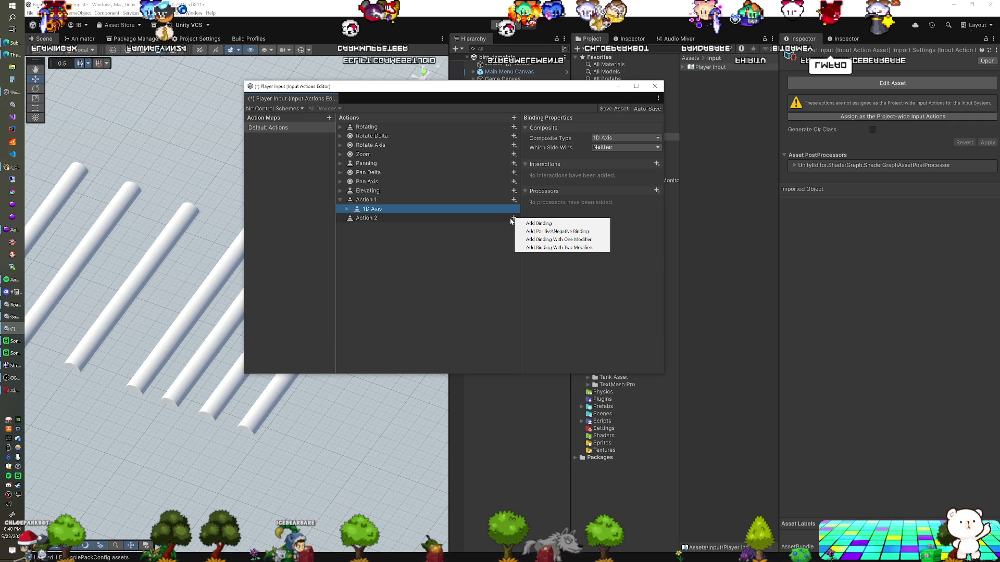
pyautogui.click(514, 219)
pyautogui.click(514, 219)
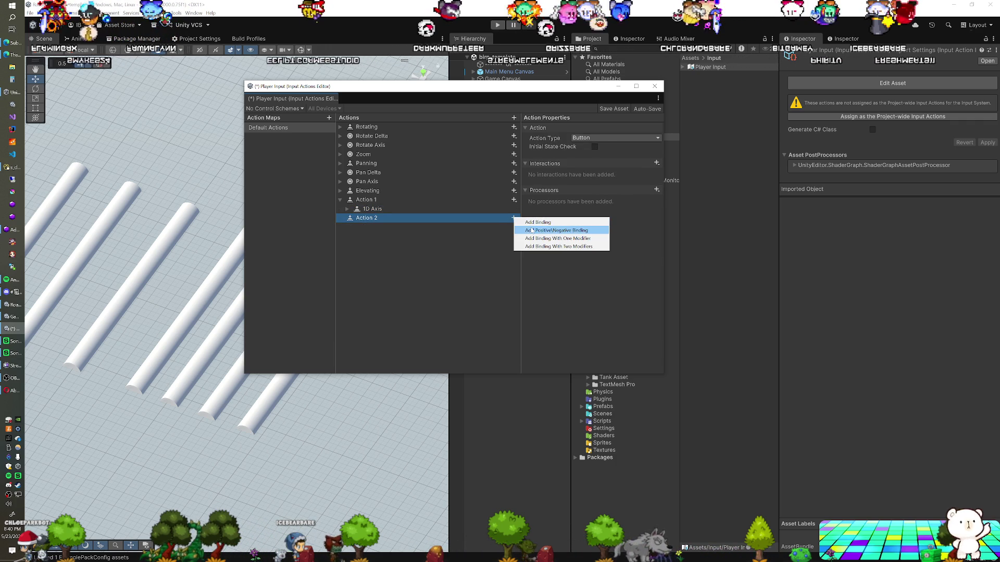
pyautogui.click(527, 232)
# Bind Action 1's axis to E for Negative and C for Positive
pyautogui.click(375, 210)
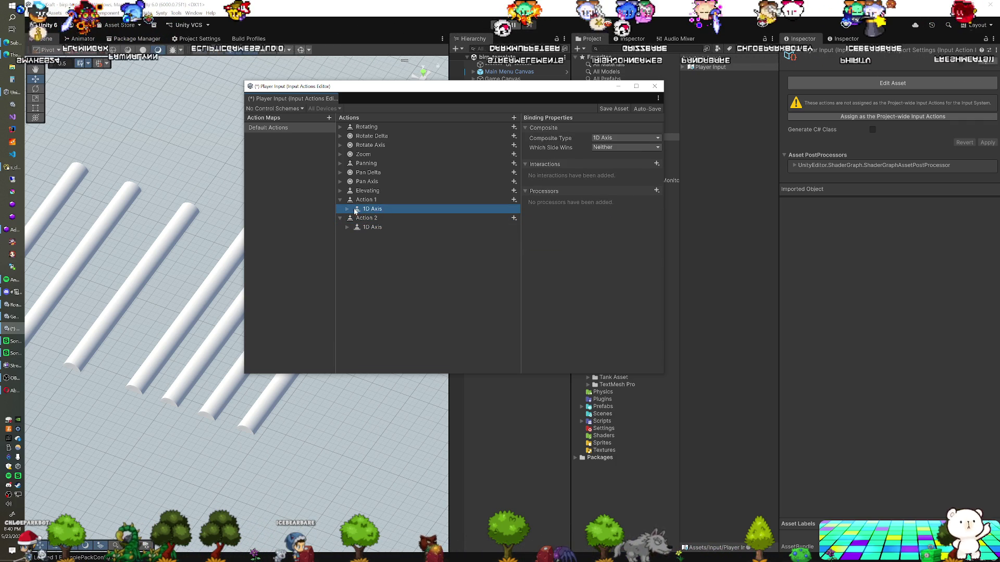
pyautogui.press('Right')
pyautogui.click(391, 219)
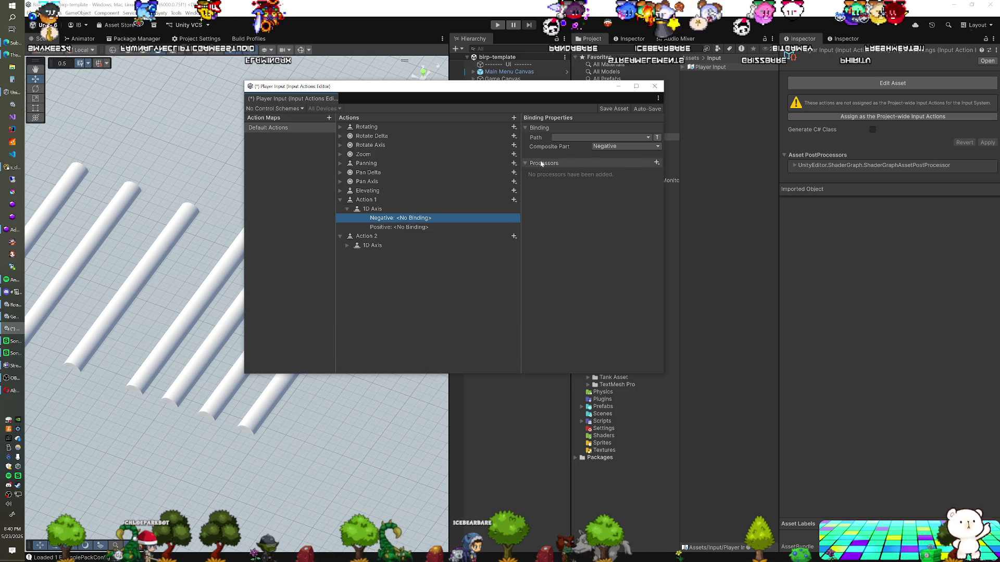
pyautogui.click(569, 138)
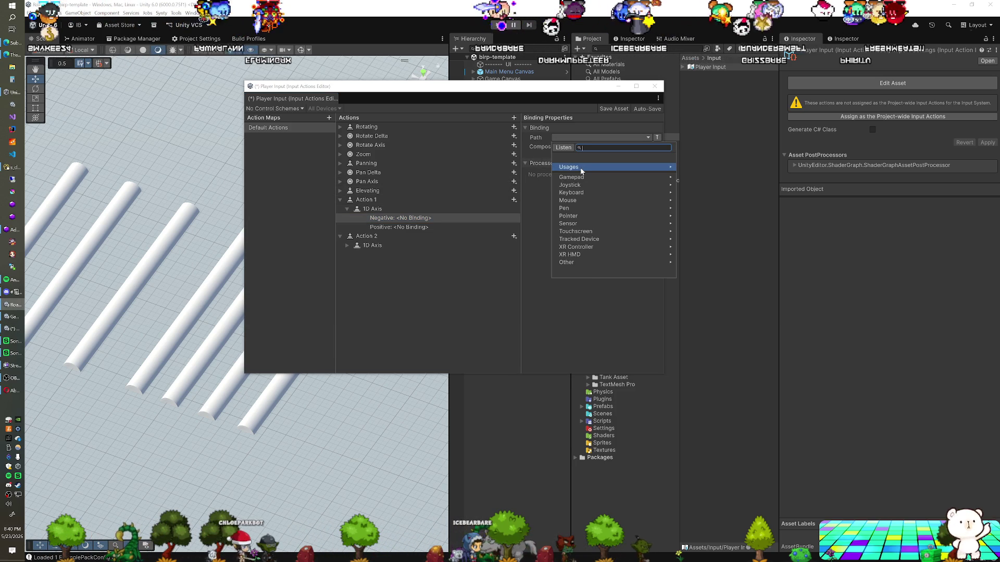
pyautogui.write('e')
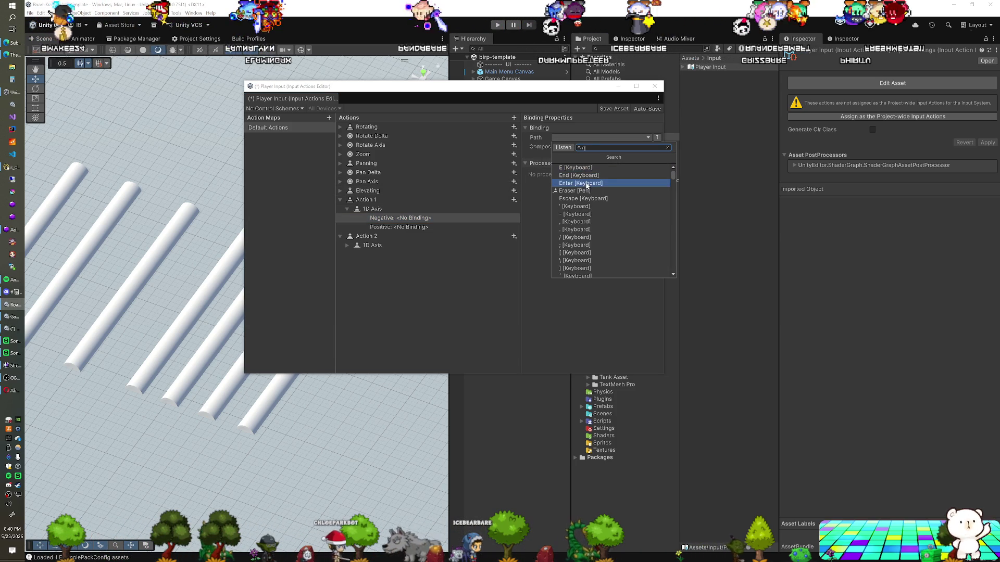
pyautogui.click(586, 167)
pyautogui.press('Down')
pyautogui.click(601, 138)
pyautogui.write('c')
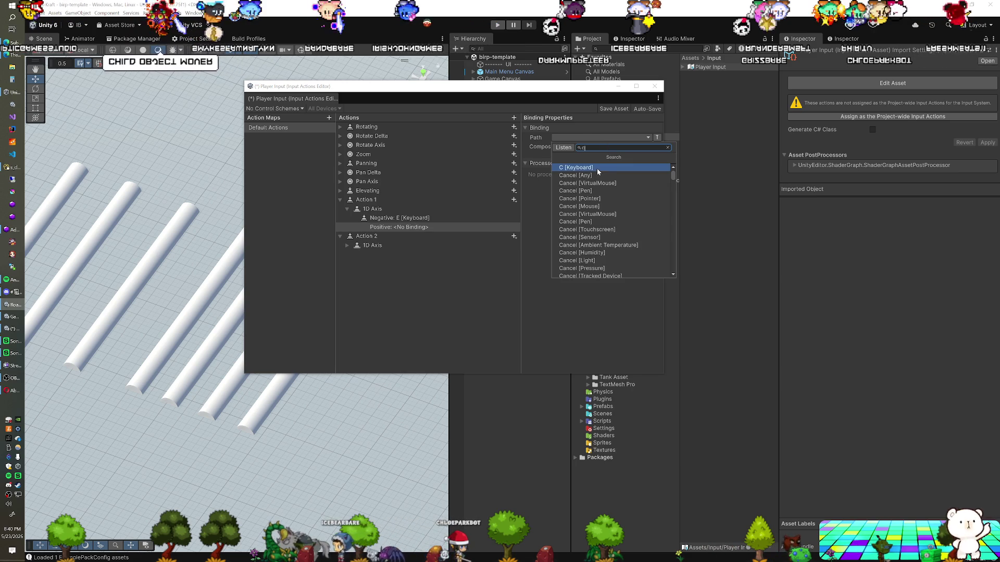
pyautogui.click(598, 168)
# Bind Action 2's axis to Q for Negative and Z for Positive
pyautogui.click(373, 245)
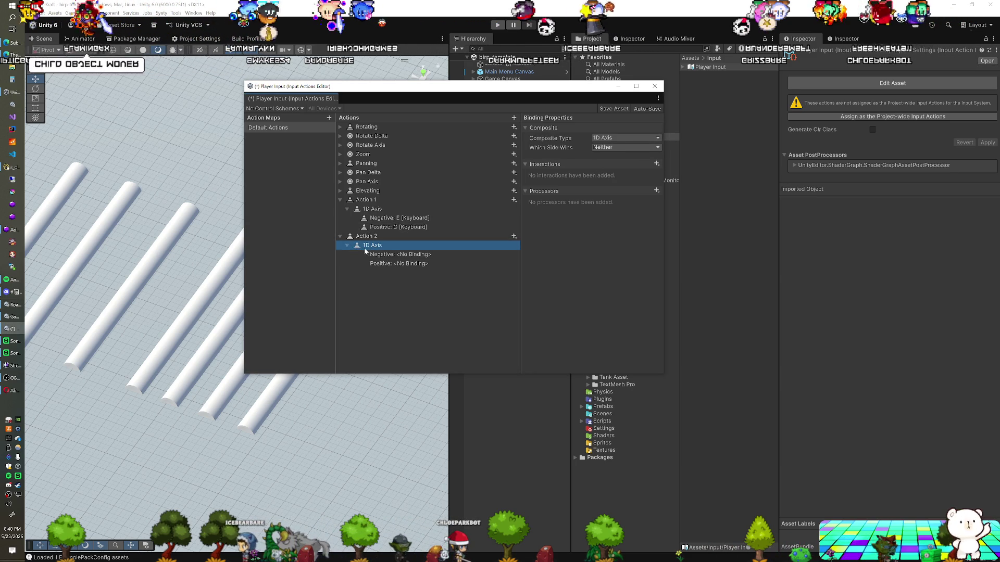
pyautogui.click(401, 255)
pyautogui.click(601, 138)
pyautogui.write('q')
pyautogui.click(580, 168)
pyautogui.click(389, 263)
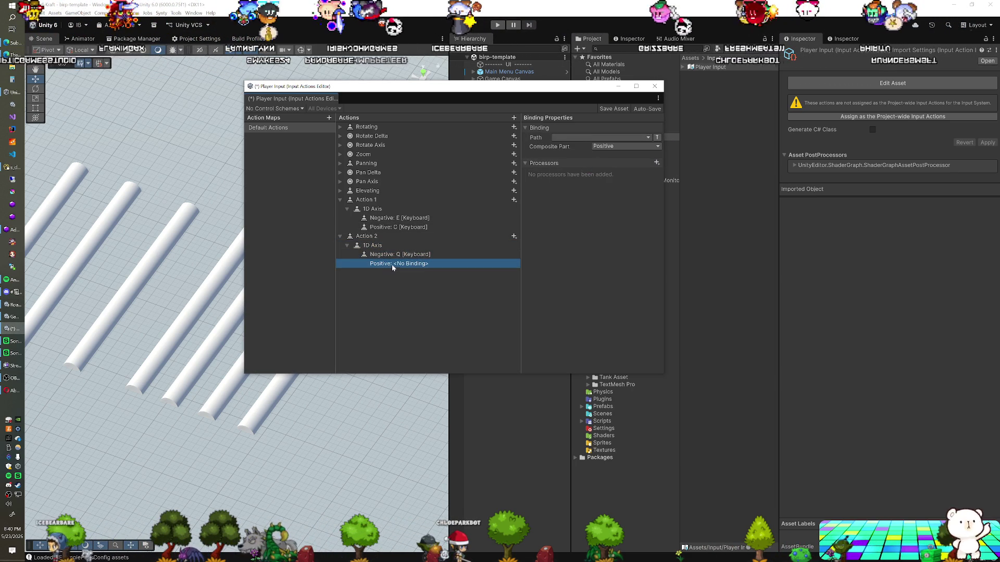
pyautogui.click(599, 137)
pyautogui.write('z')
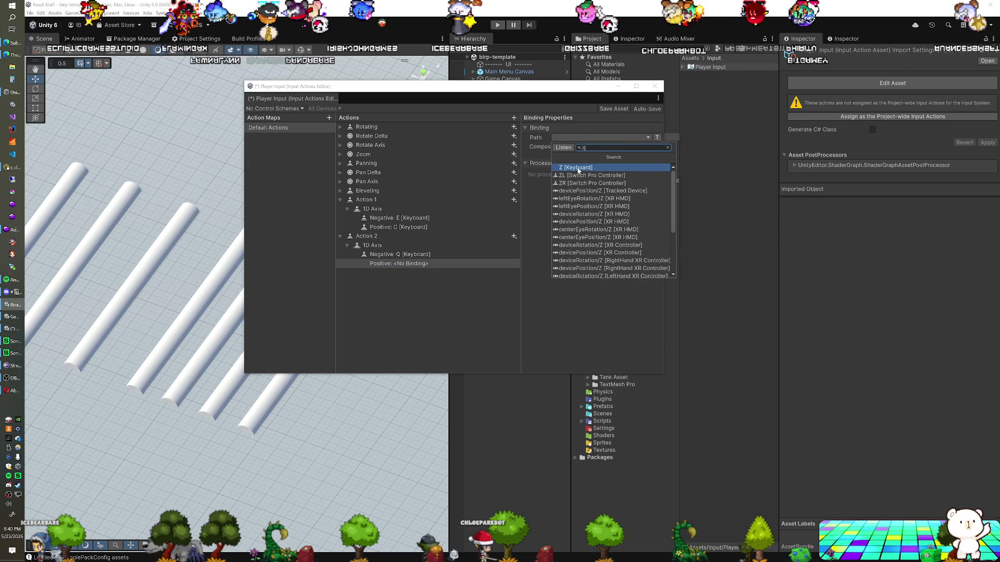
pyautogui.click(578, 168)
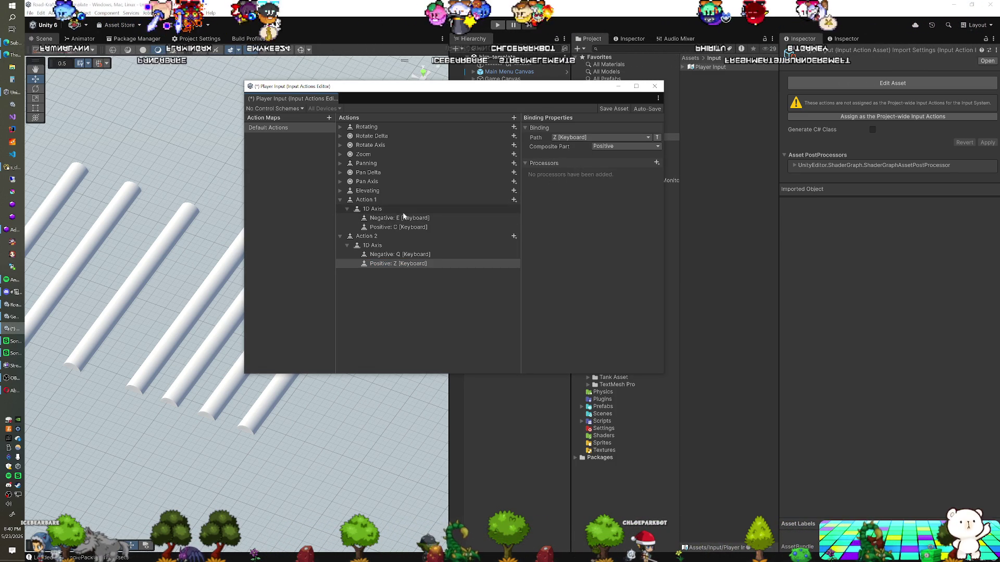
# Save the Player Input actions asset
pyautogui.click(392, 202)
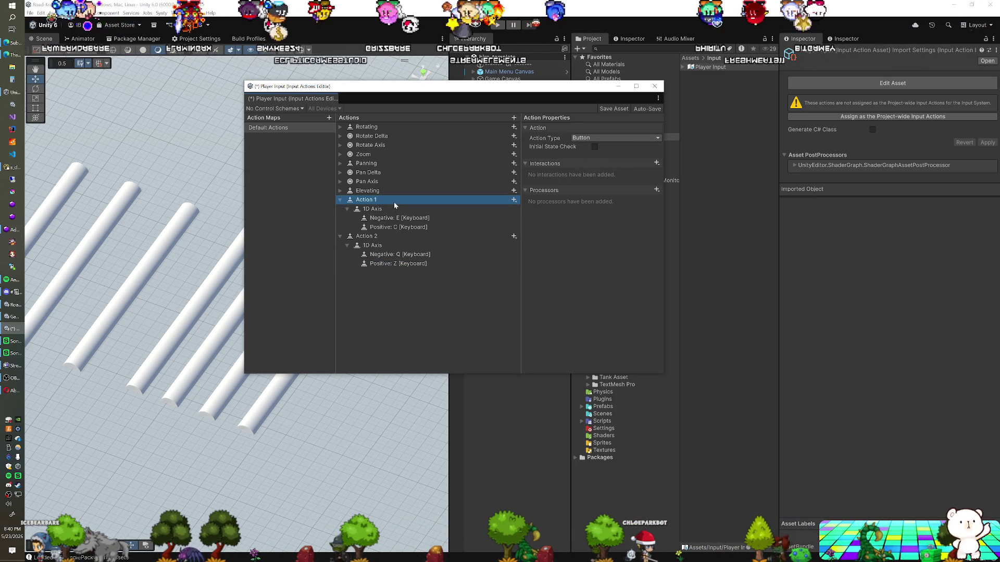
pyautogui.click(612, 108)
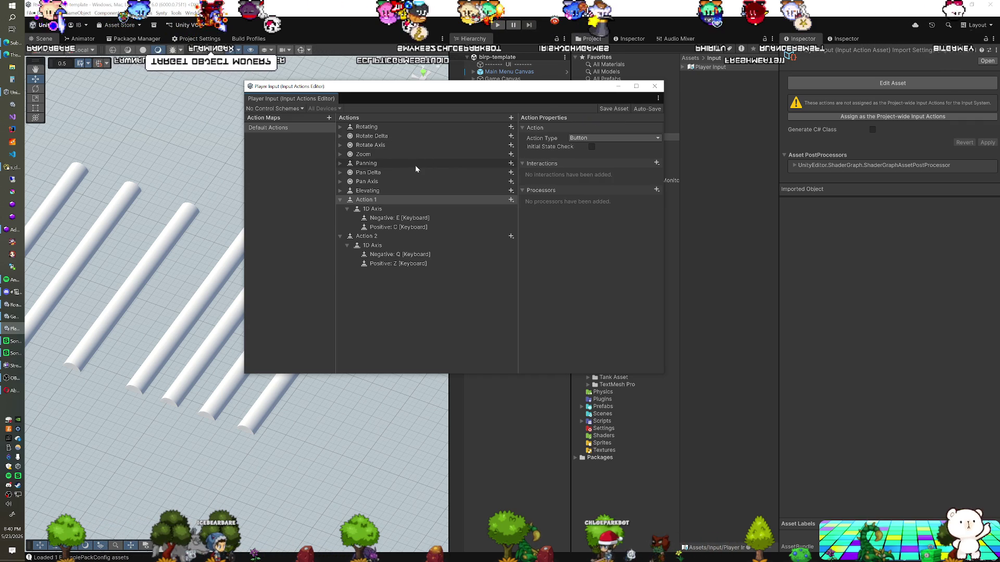
pyautogui.click(378, 202)
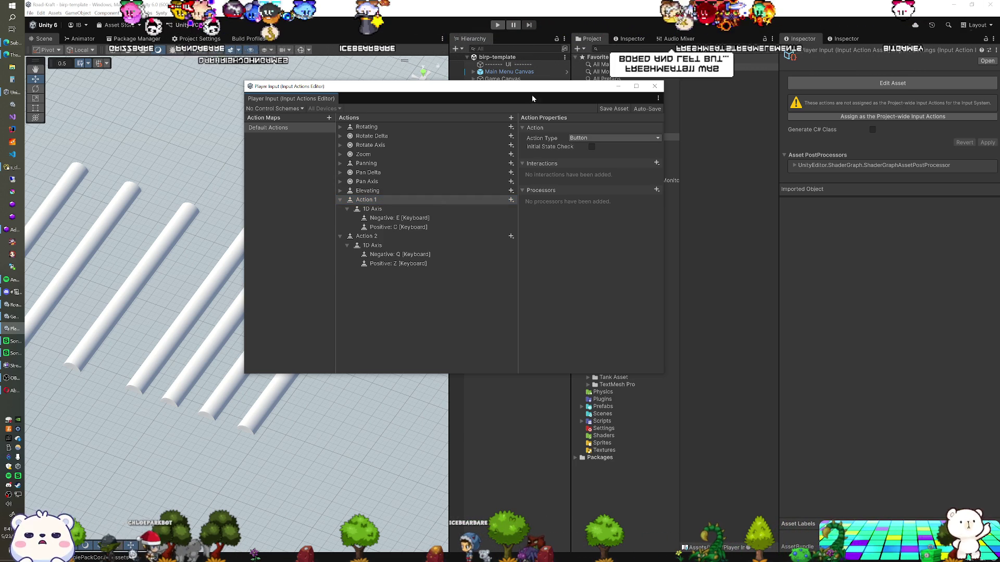
# Move the Input Actions editor aside, close it, and select the loader's Arm child
pyautogui.moveTo(531, 91); pyautogui.dragTo(479, 111)
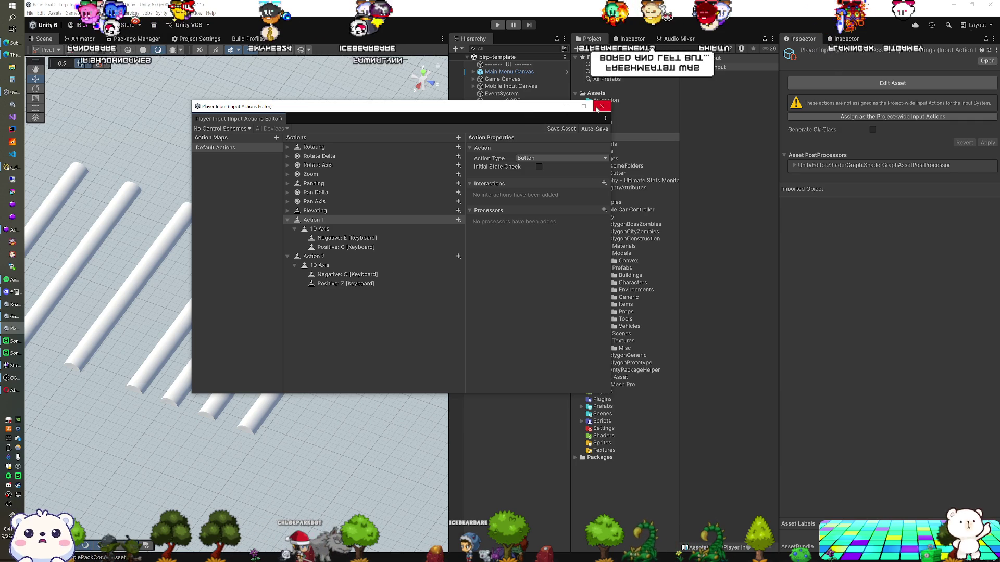
pyautogui.click(395, 104)
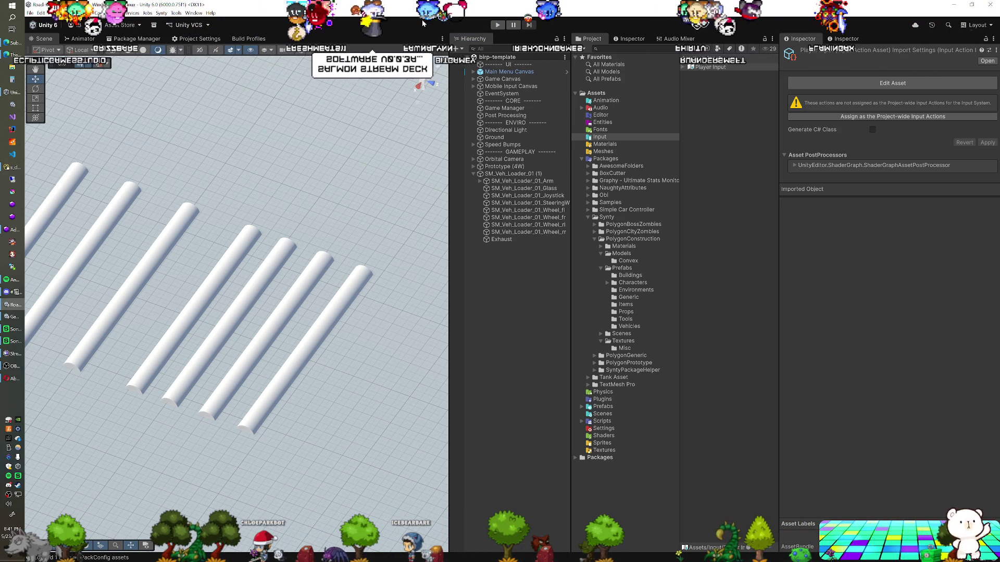
pyautogui.click(510, 181)
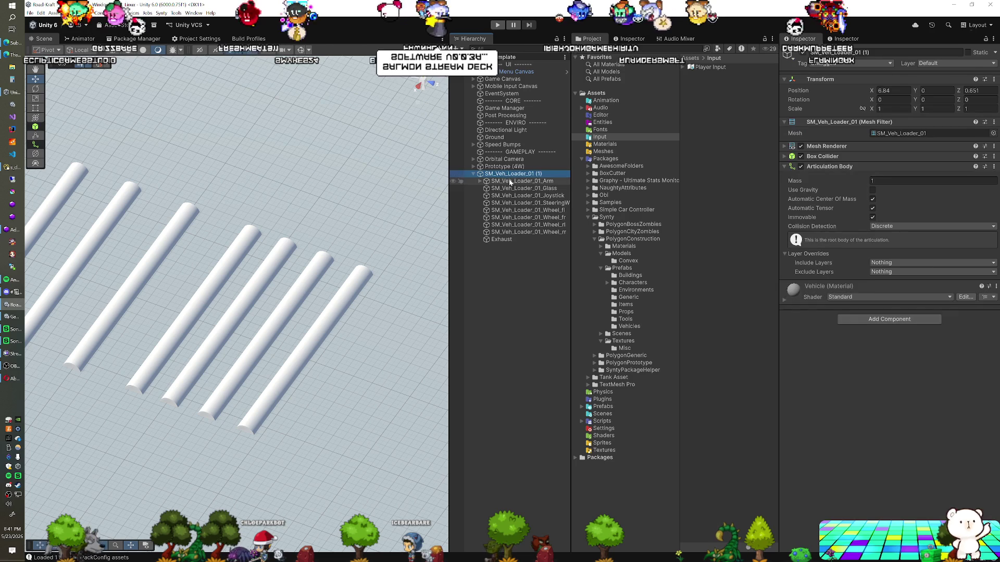
# Review the Player Input asset, Game Manager and Arm joint, then reselect SM_Veh_Loader_01 (1)
pyautogui.click(700, 67)
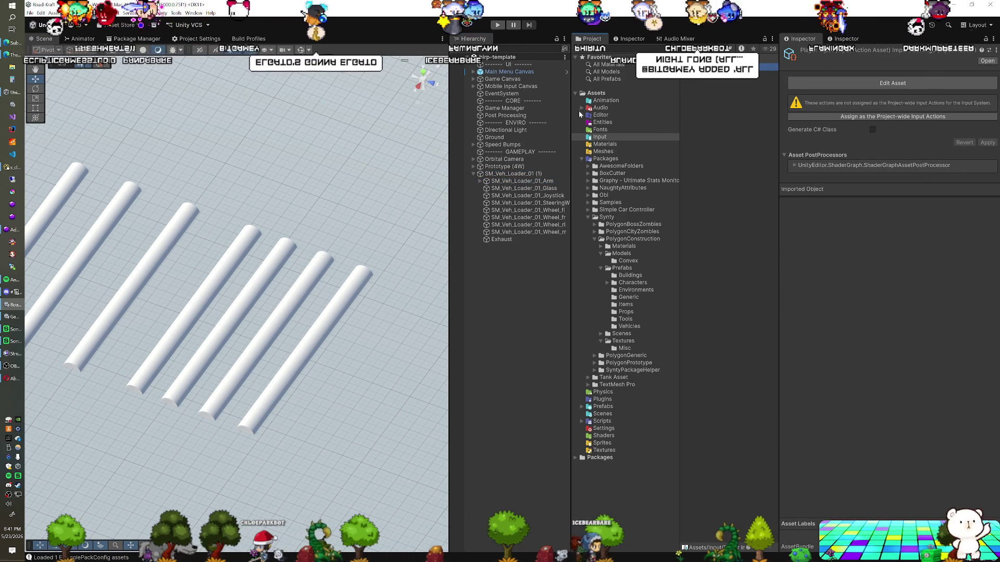
pyautogui.click(504, 108)
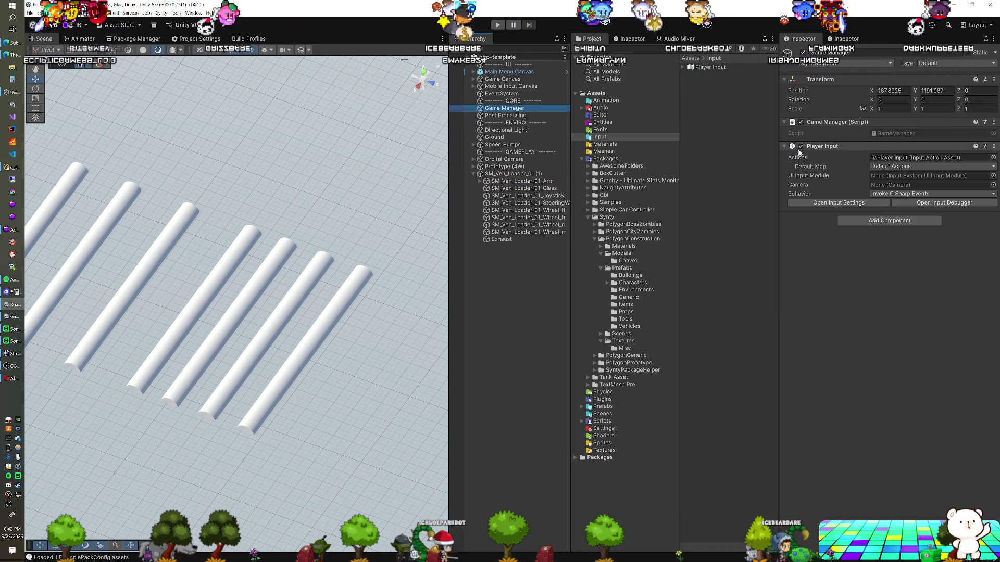
pyautogui.click(513, 173)
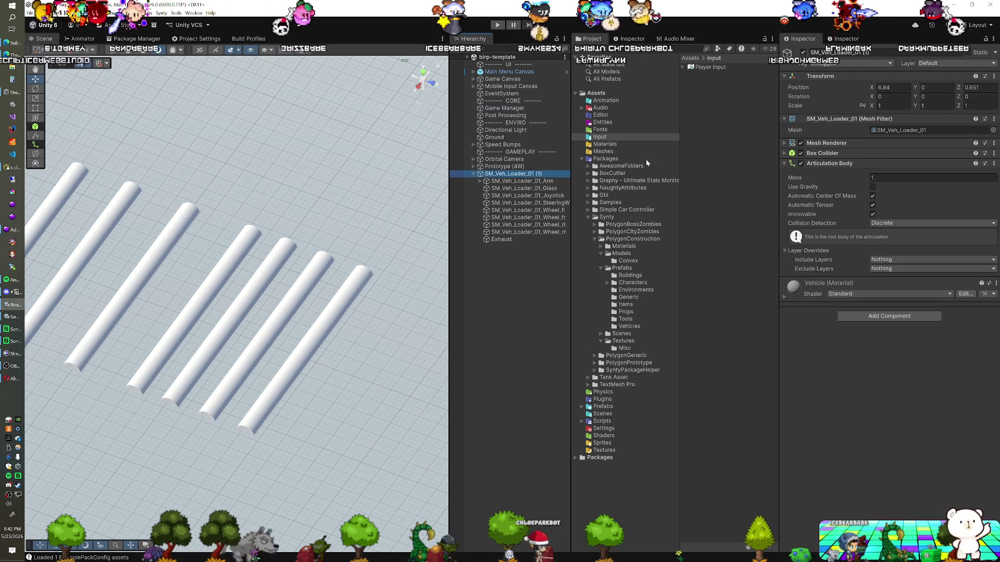
pyautogui.click(529, 182)
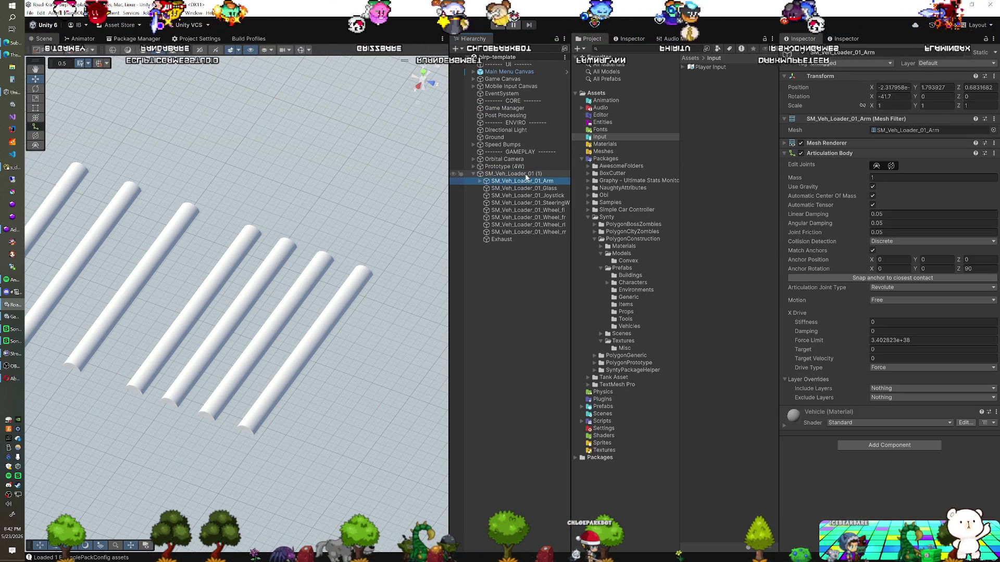
pyautogui.click(526, 176)
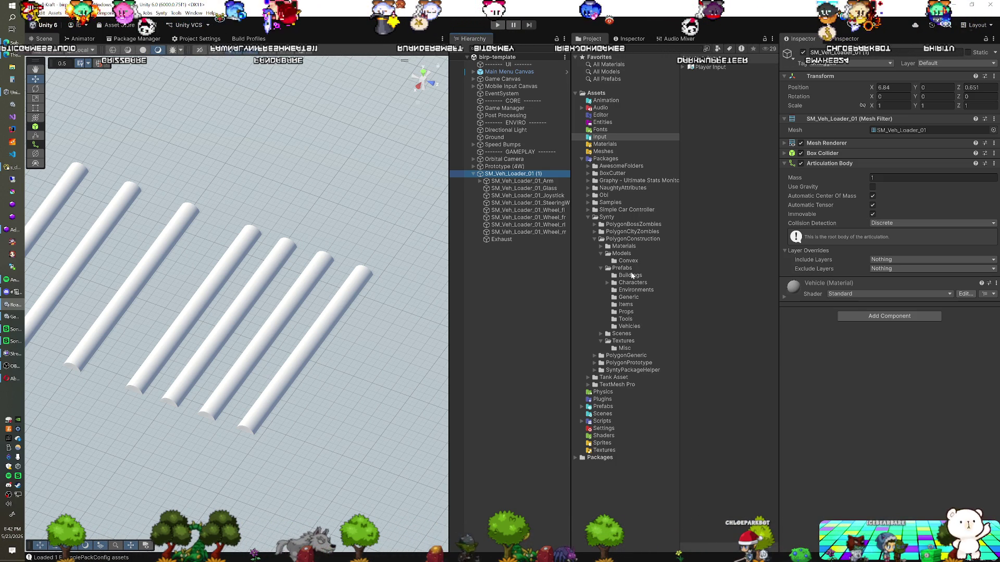
pyautogui.click(629, 326)
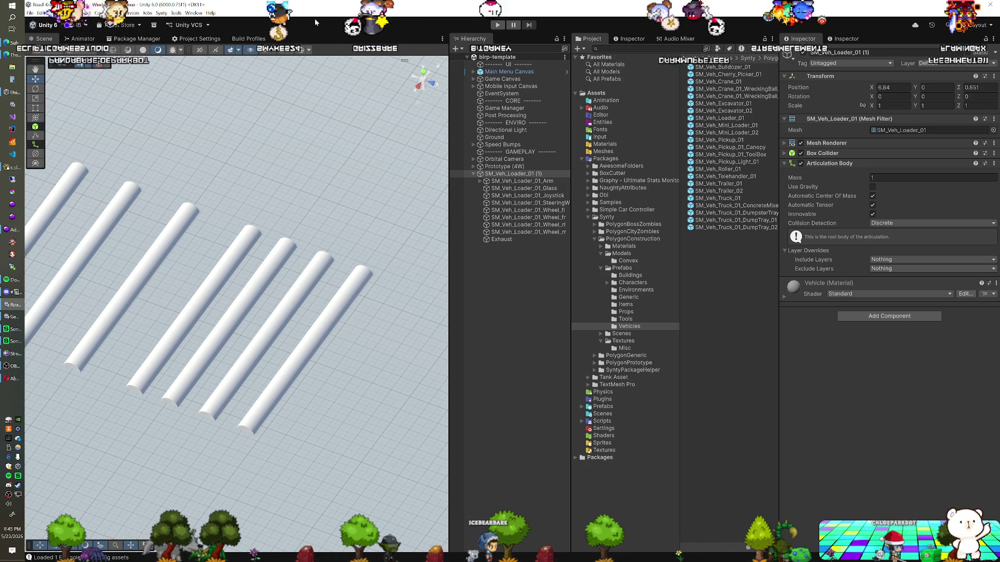
# Select the loader's Arm child to glance at its components
pyautogui.click(522, 182)
# Check the loader root and the Arm's revolute Articulation Body, then enter Play mode
pyautogui.click(513, 173)
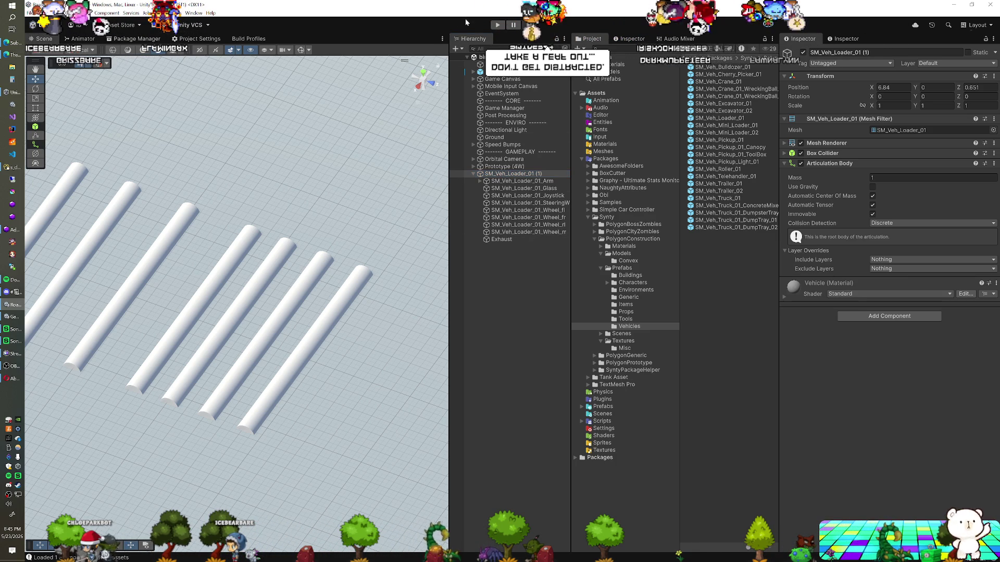
pyautogui.click(527, 181)
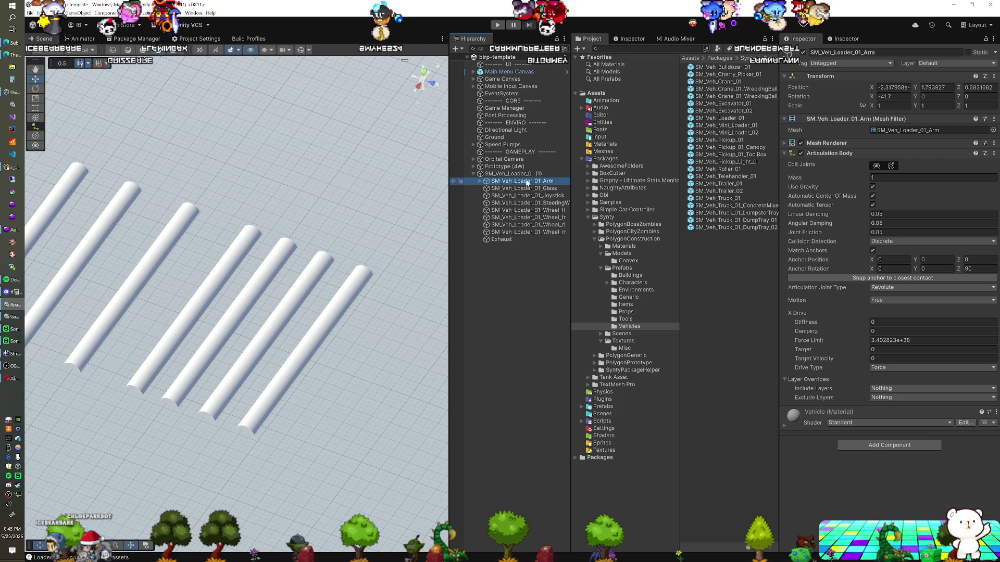
pyautogui.hotkey('ctrl', 'p')
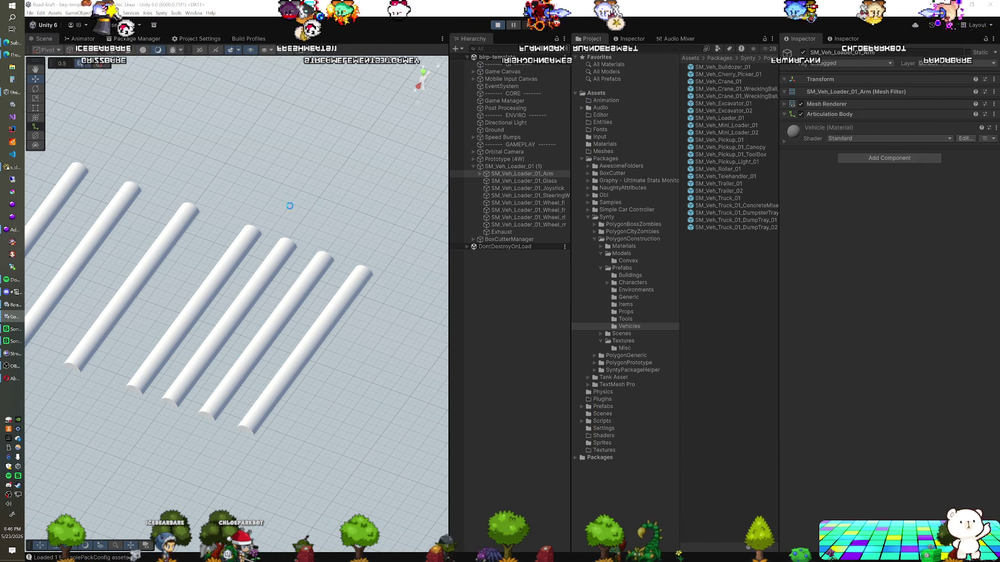
# Frame SM_Veh_Loader_01_Arm, then zoom out and orbit to see both loaders
pyautogui.doubleClick(501, 173)
pyautogui.scroll(-10, 231, 257)
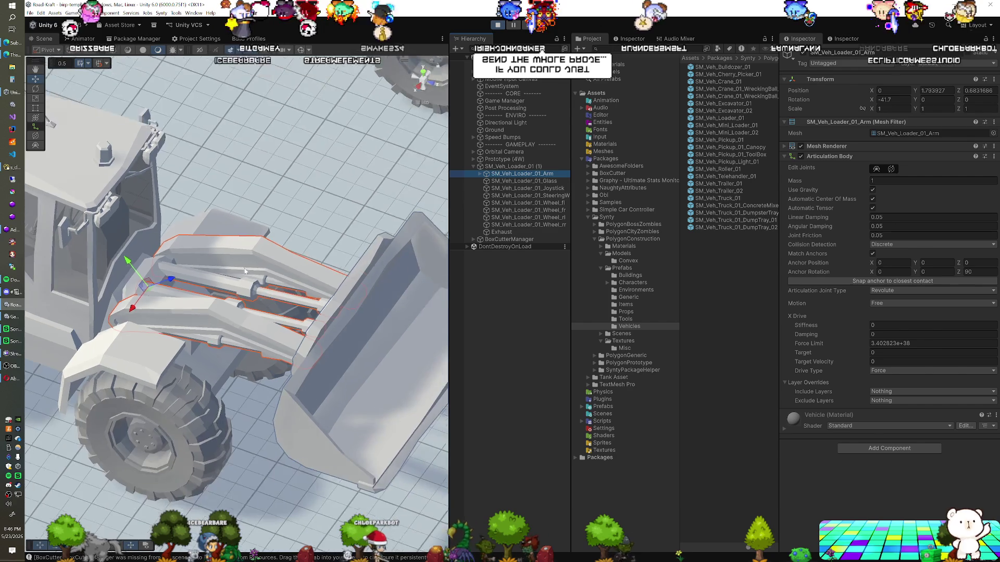
pyautogui.moveTo(236, 270); pyautogui.dragTo(311, 311)
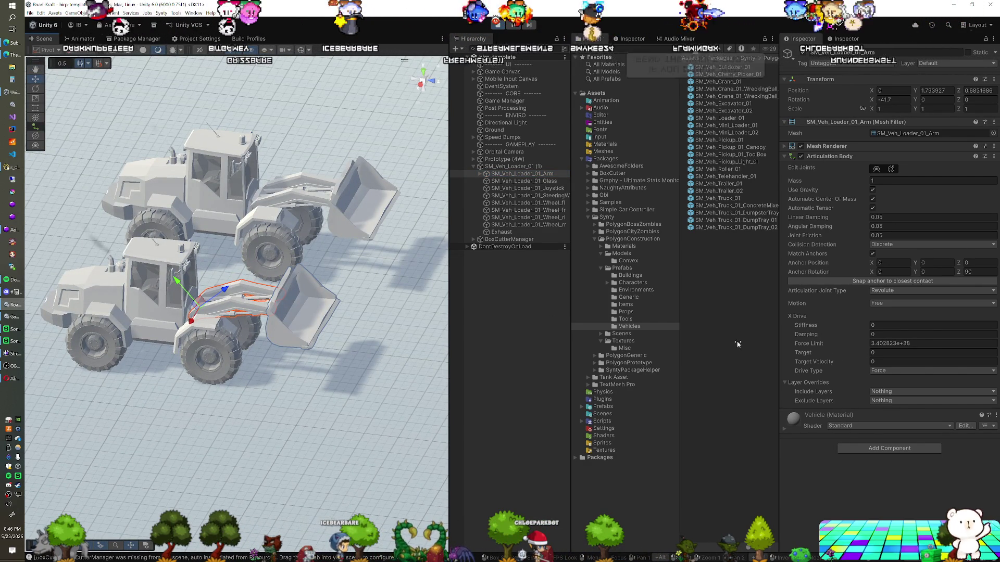
# Raise the loader arm with the rotate gizmo to about -107 on X
pyautogui.moveTo(210, 330); pyautogui.dragTo(238, 336)
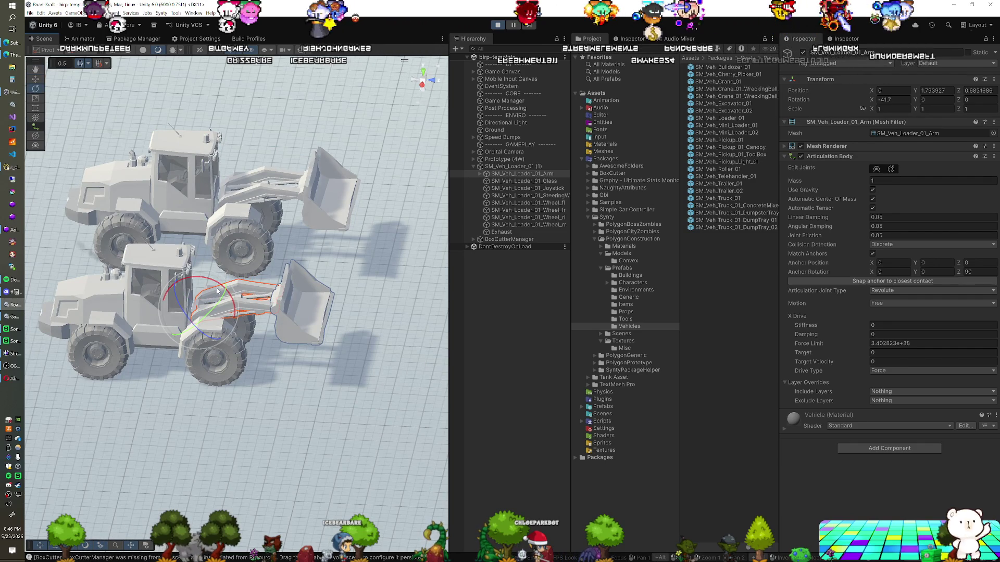
pyautogui.moveTo(211, 285)
pyautogui.mouseDown()
pyautogui.moveTo(131, 262)
pyautogui.moveTo(192, 284)
pyautogui.moveTo(319, 276)
pyautogui.mouseUp()
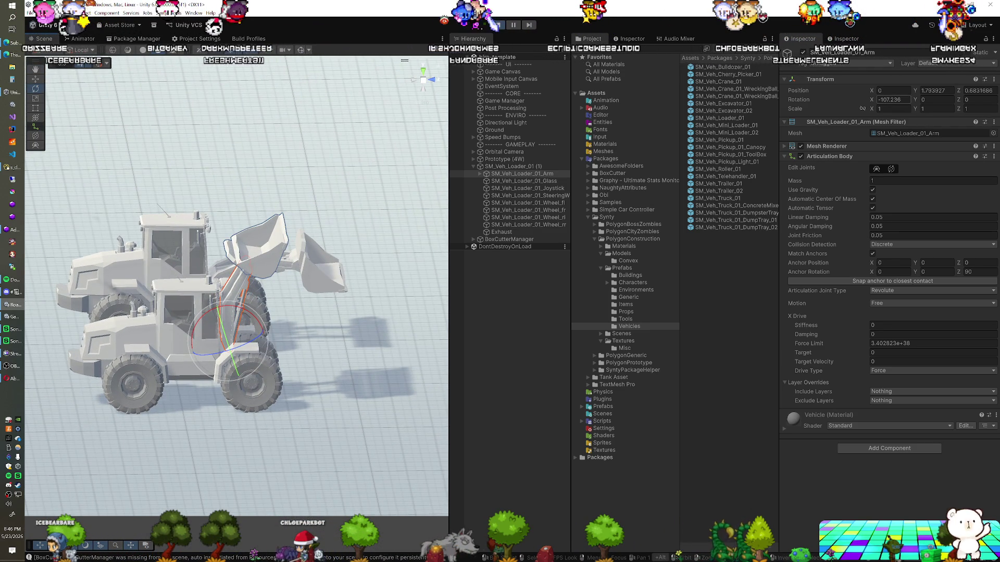
# Reset the arm's X rotation to 0 and set its joint Motion to Limited
pyautogui.write('0')
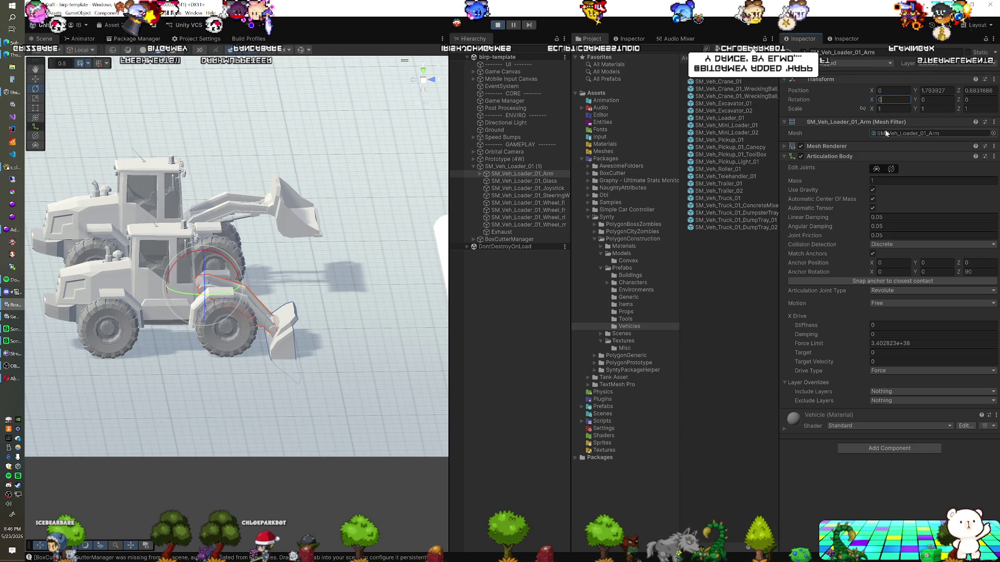
pyautogui.hotkey('ctrl', 'z')
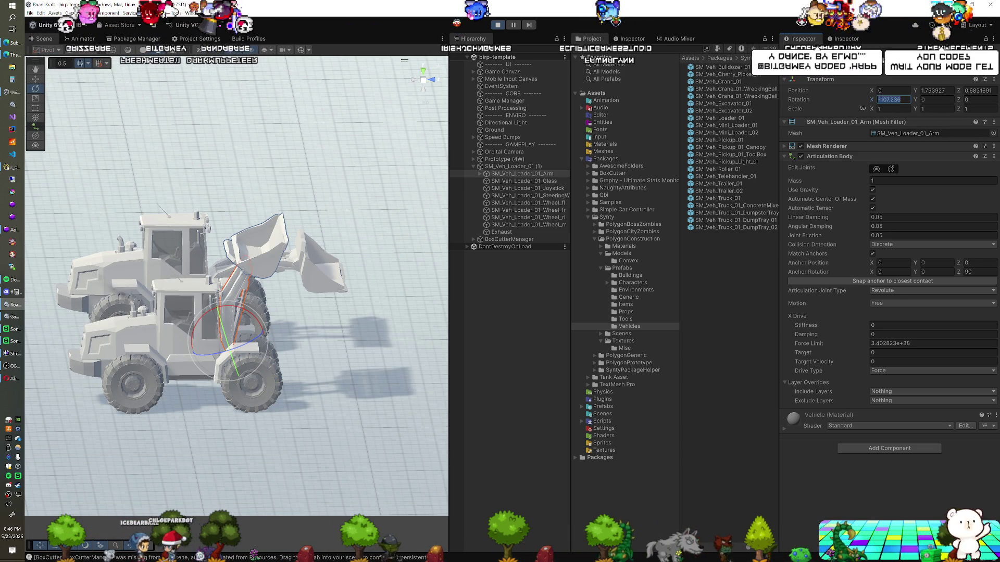
pyautogui.hotkey('ctrl', 'y')
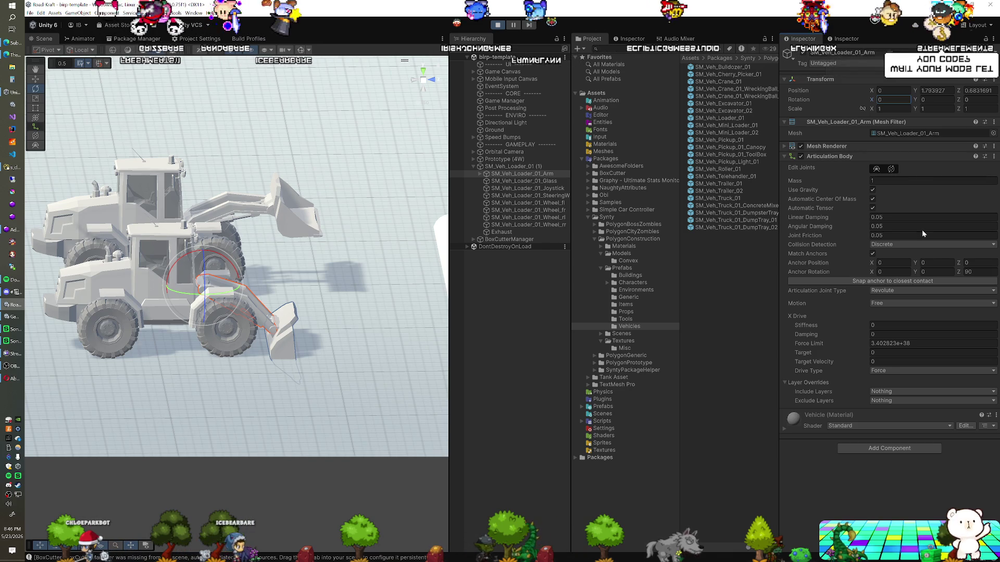
pyautogui.click(887, 305)
pyautogui.click(886, 321)
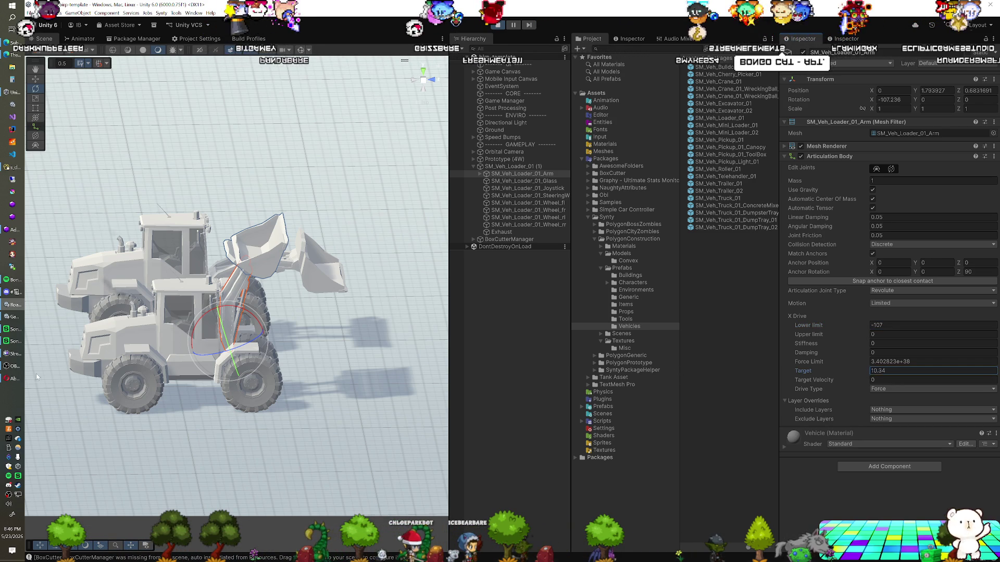
pyautogui.moveTo(853, 377)
pyautogui.mouseDown()
pyautogui.moveTo(908, 373)
pyautogui.moveTo(795, 374)
pyautogui.moveTo(853, 373)
pyautogui.mouseUp()
pyautogui.write('-0.5')
# Switch the arm drive to Target and set the anchor rotation to 90, 0, 0
pyautogui.click(885, 389)
pyautogui.click(885, 412)
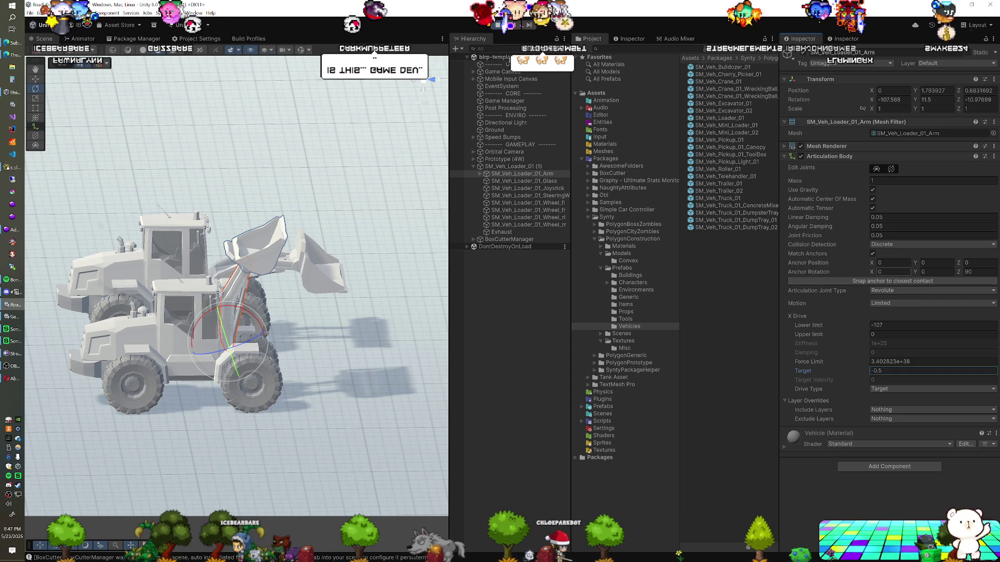
pyautogui.click(892, 272)
pyautogui.write('90')
pyautogui.press('Tab')
pyautogui.write('270')
pyautogui.press('Tab')
pyautogui.write('0')
pyautogui.hotkey('shift', 'Tab')
pyautogui.write('0')
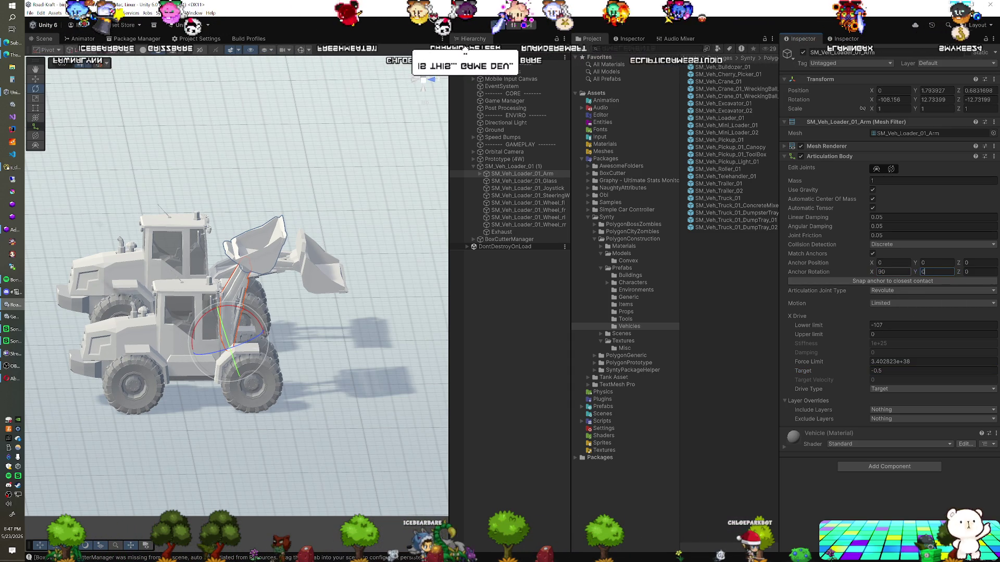
# Experiment with the arm drive's Target value, then stop Play mode
pyautogui.click(932, 371)
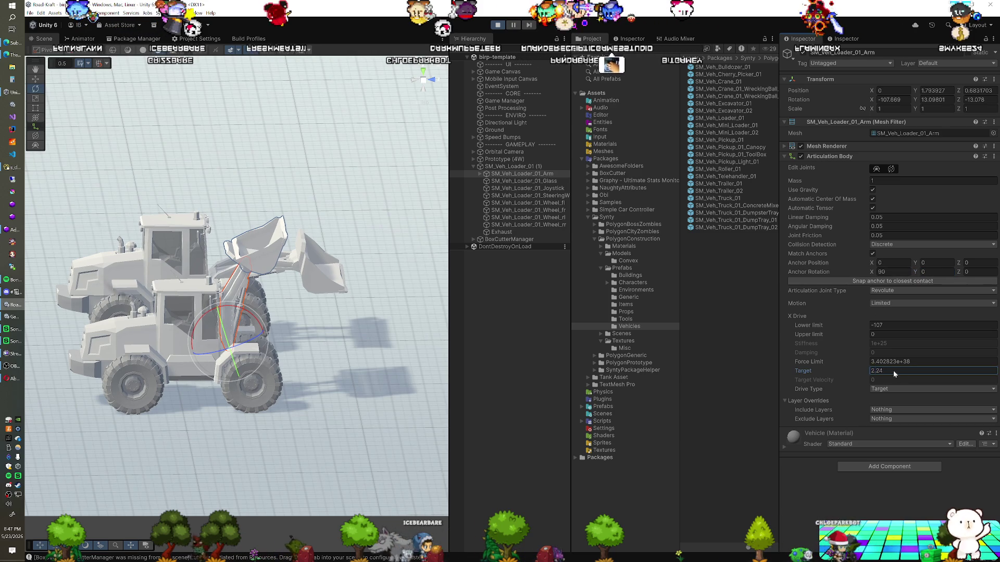
pyautogui.write('-5.4')
pyautogui.press('BackSpace')
pyautogui.press('BackSpace')
pyautogui.press('BackSpace')
pyautogui.write('2.78')
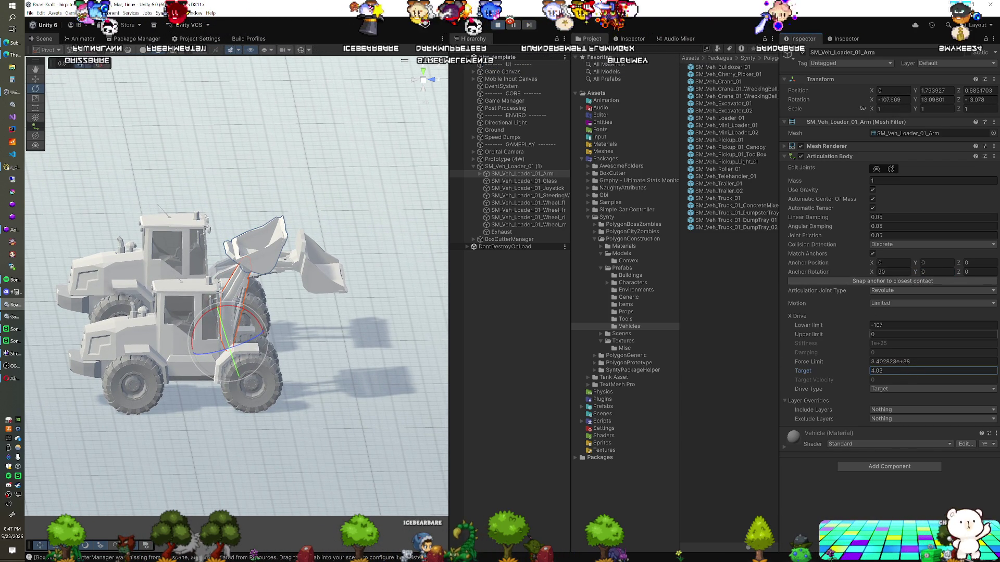
pyautogui.click(499, 25)
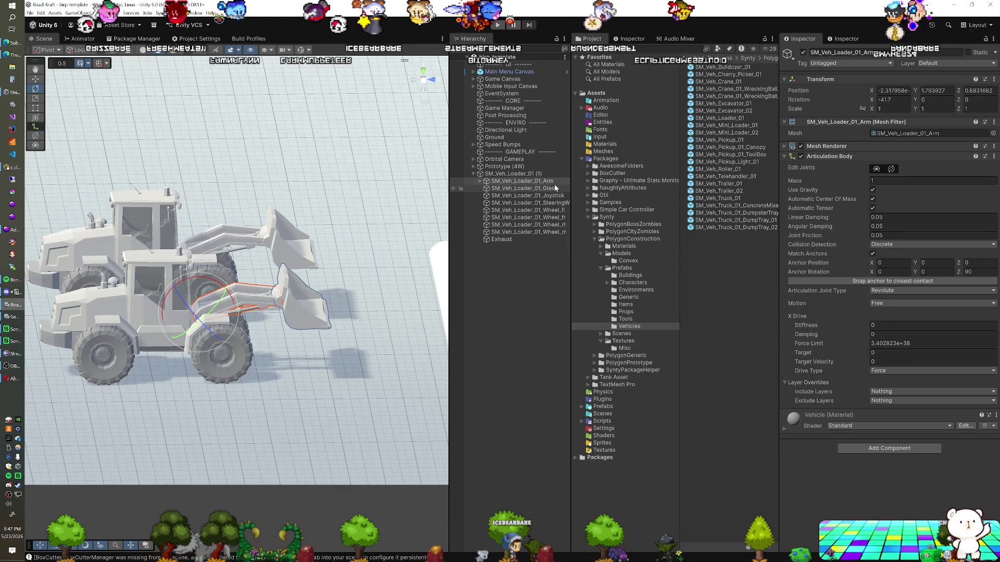
# Set the Arm's and Bucket's X rotation to 0, then reselect the Arm
pyautogui.click(893, 100)
pyautogui.write('0')
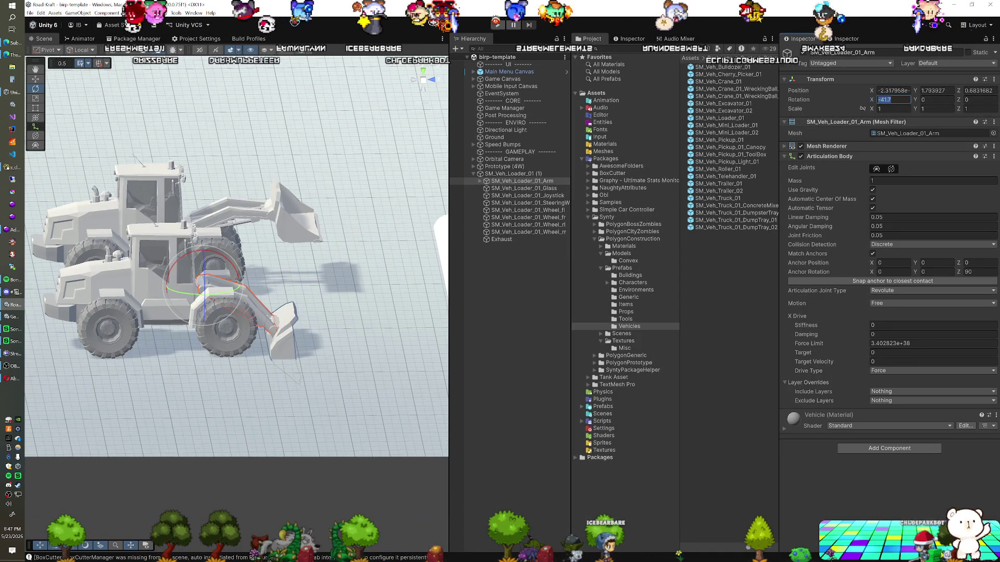
pyautogui.click(480, 181)
pyautogui.click(528, 188)
pyautogui.write('0')
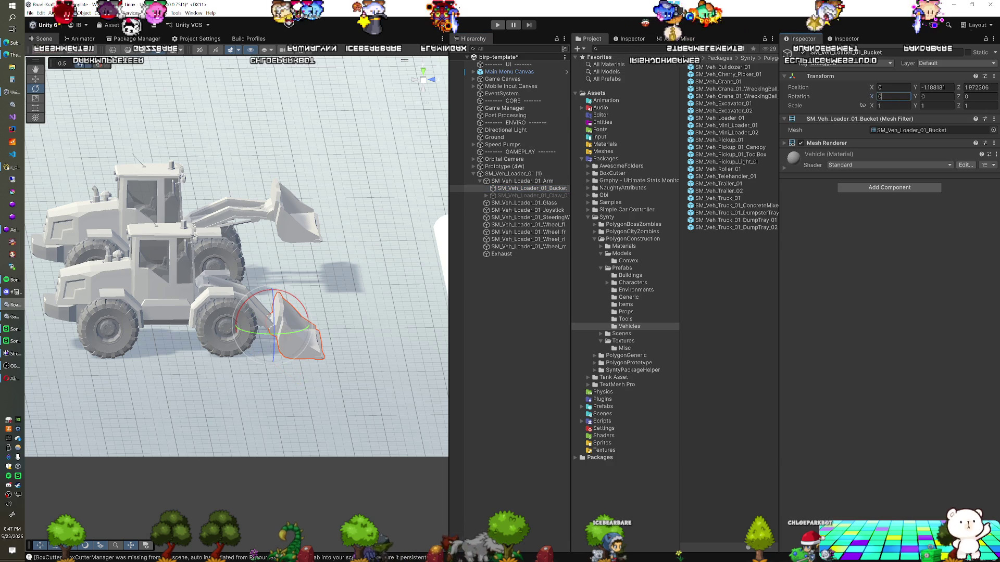
pyautogui.click(521, 173)
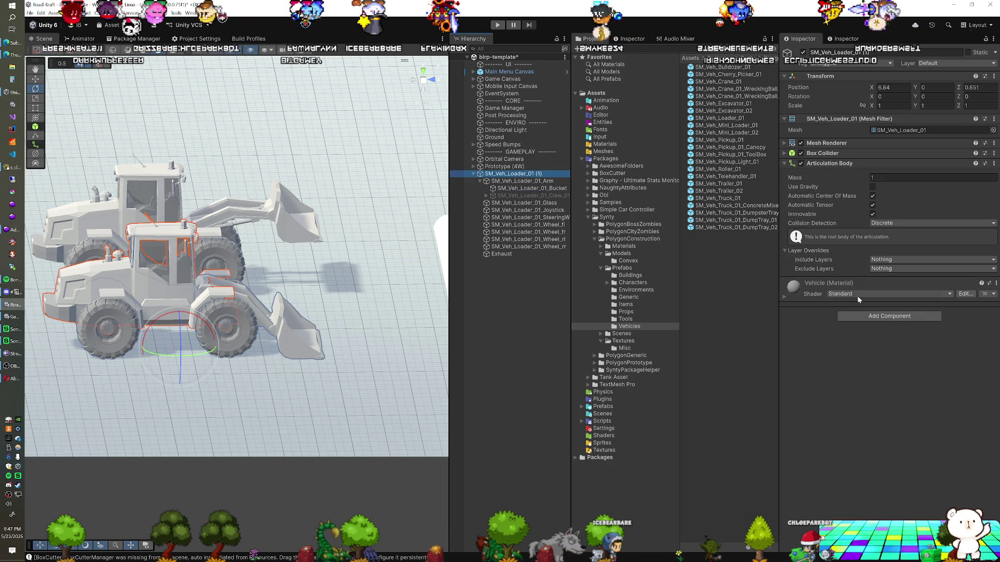
pyautogui.click(546, 182)
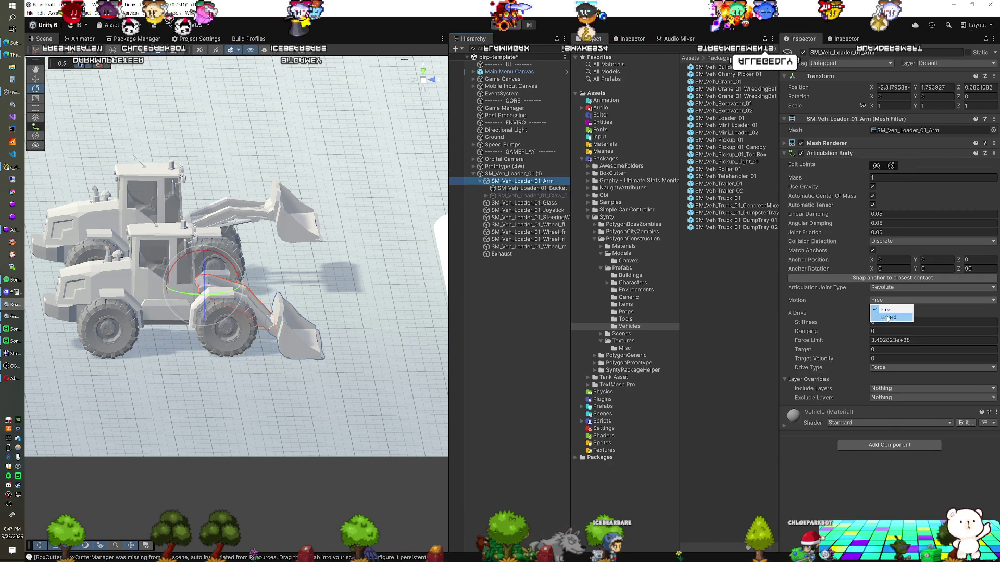
# Make the arm joint Limited (lower -107), Target-driven, anchor X rotation 90, then play
pyautogui.click(887, 318)
pyautogui.write('-')
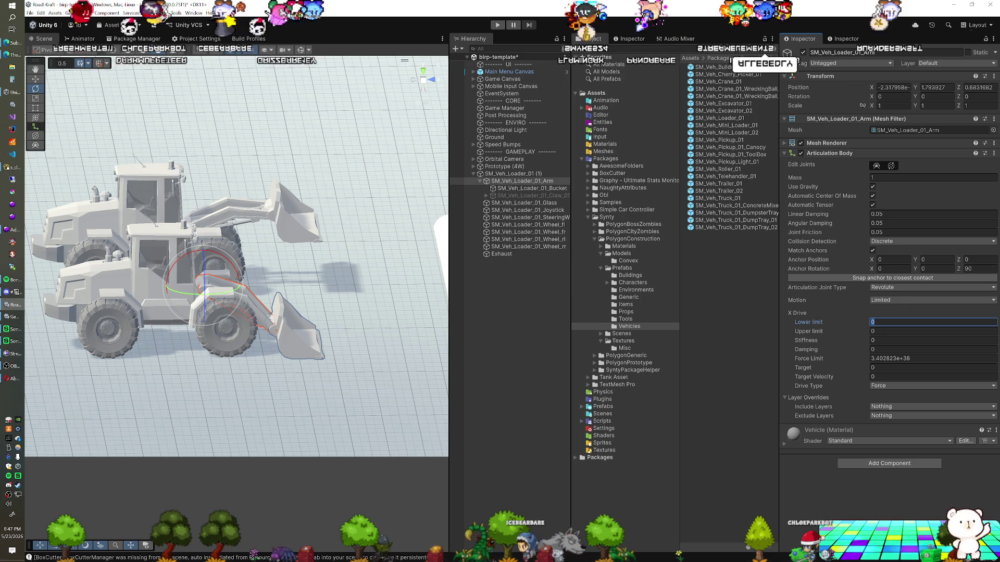
pyautogui.write('107')
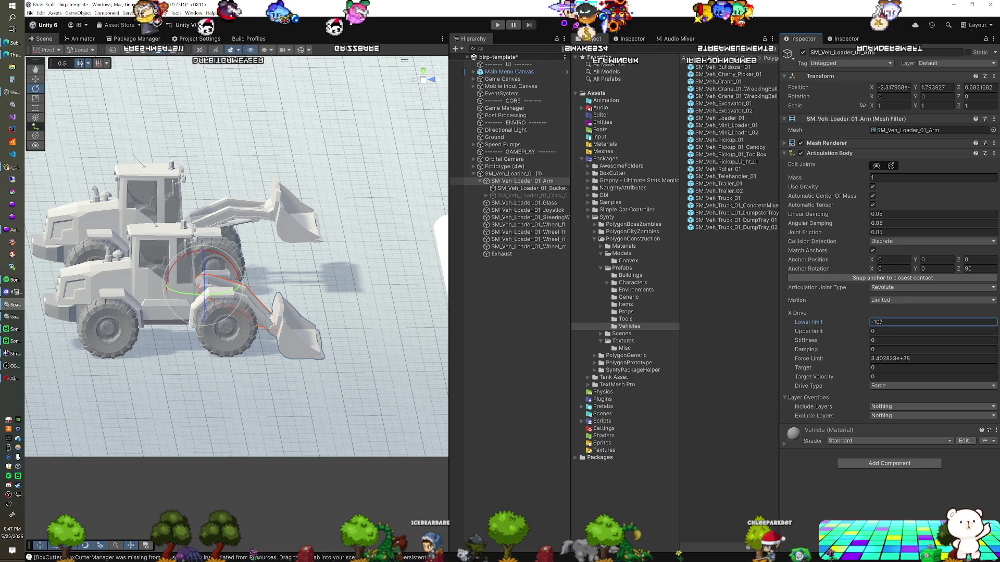
pyautogui.click(880, 386)
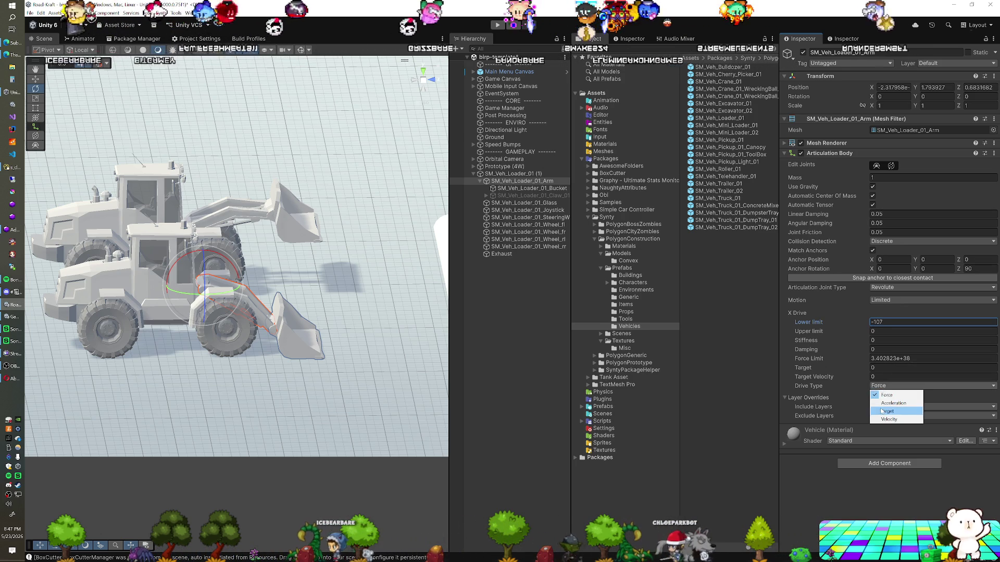
pyautogui.click(880, 409)
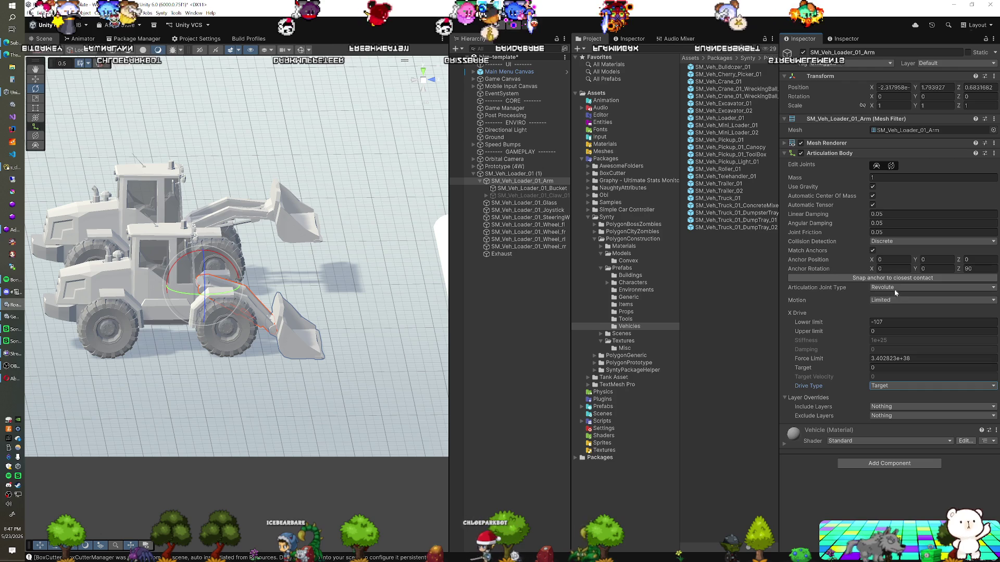
pyautogui.click(891, 269)
pyautogui.write('90')
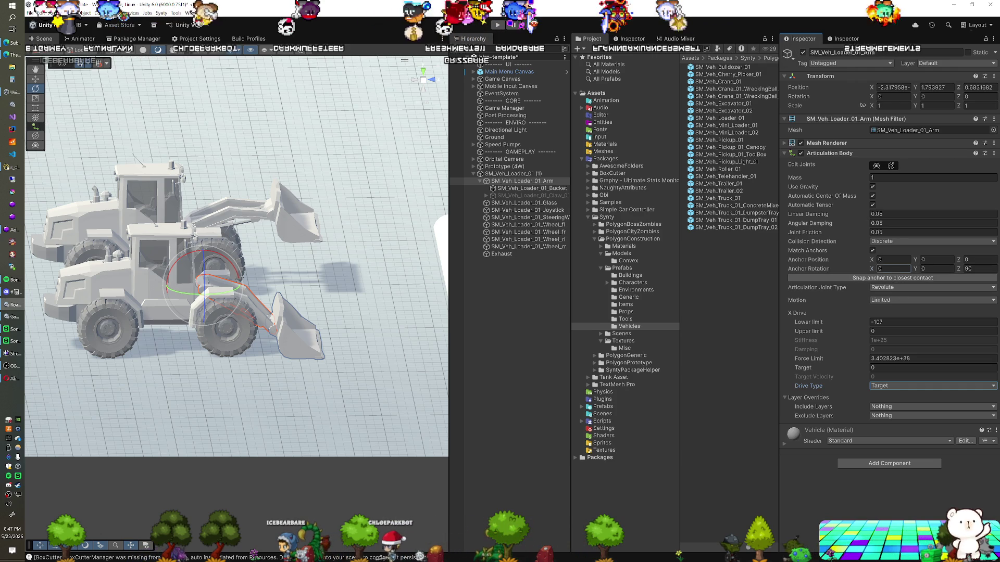
pyautogui.press('Tab')
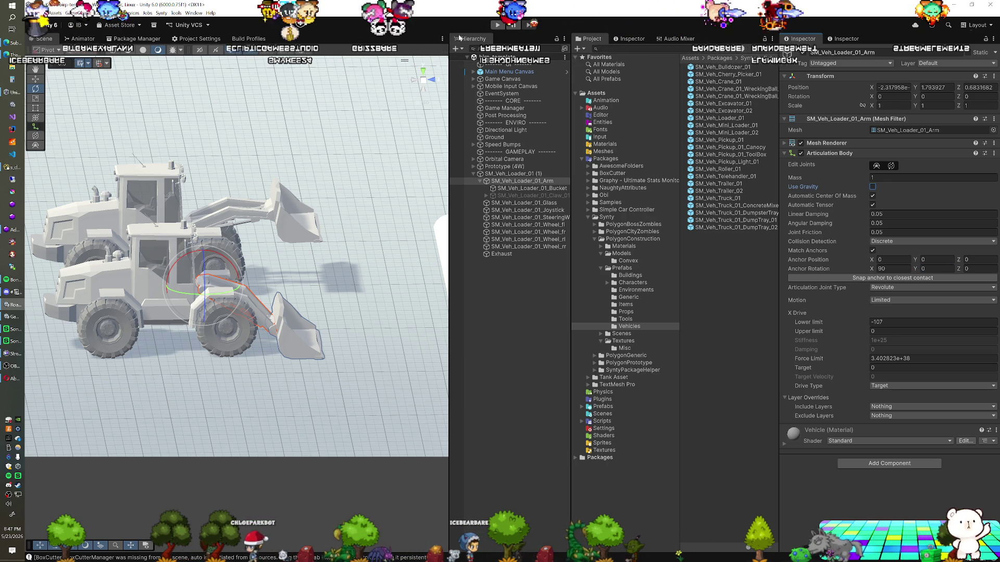
pyautogui.click(498, 26)
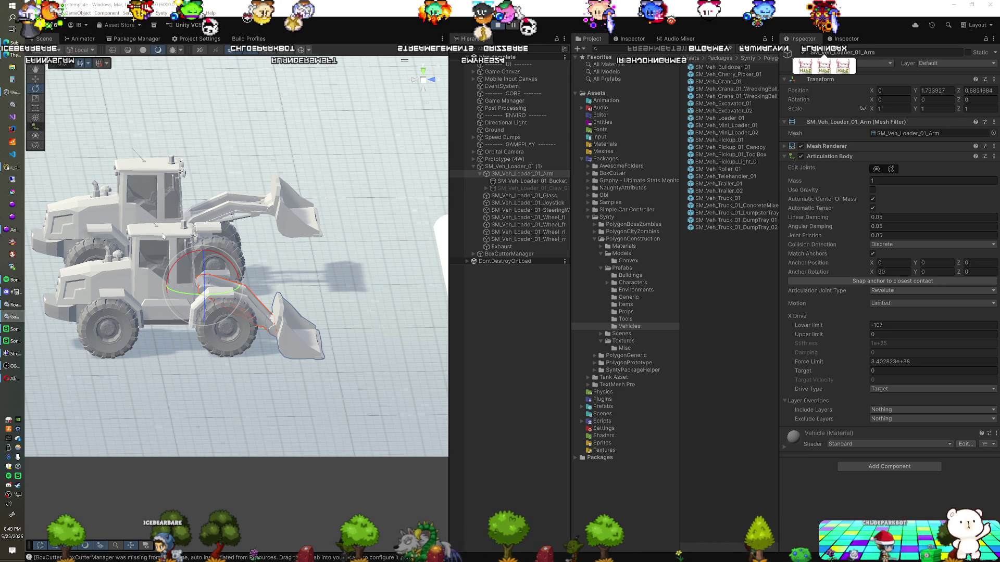
# Pan the Scene view across the two loaders while the scene runs in Play mode
pyautogui.moveTo(149, 228)
pyautogui.mouseDown()
pyautogui.moveTo(179, 240)
pyautogui.moveTo(177, 270)
pyautogui.mouseUp()
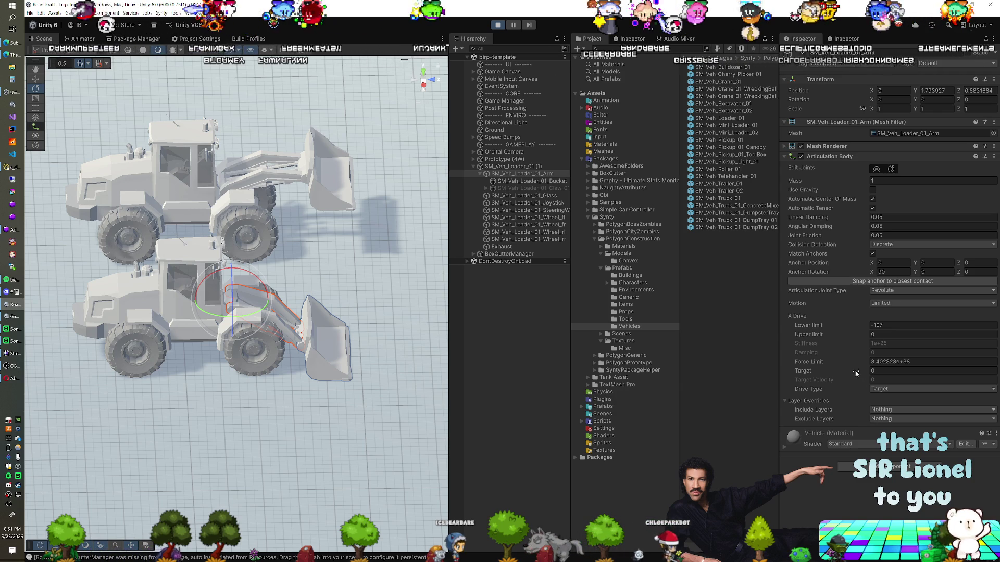
# Scrub the Arm's X drive target up toward -107 and back down to 8.16, then stop Play mode
pyautogui.moveTo(848, 370); pyautogui.dragTo(693, 371)
pyautogui.moveTo(888, 290); pyautogui.dragTo(751, 304)
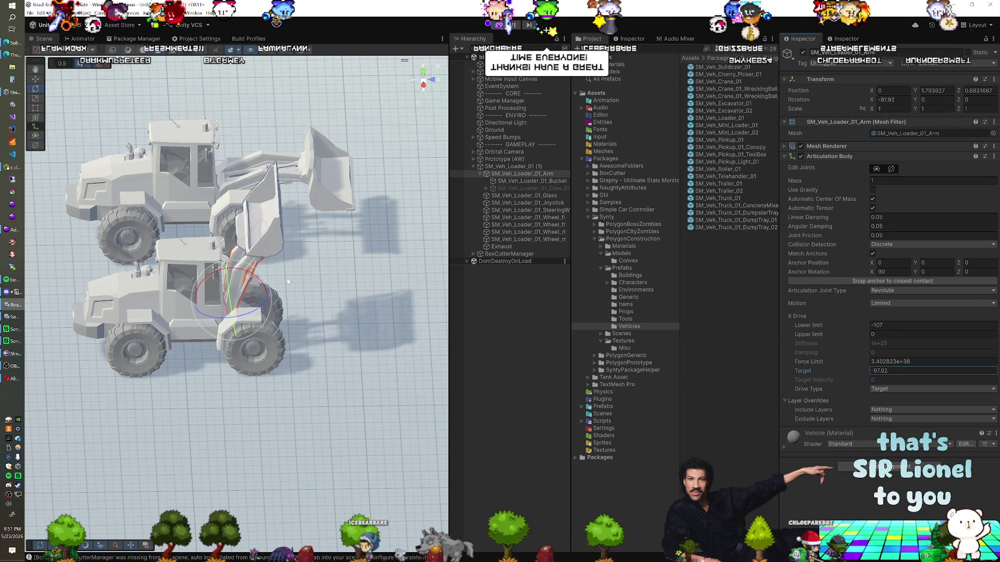
pyautogui.moveTo(976, 265)
pyautogui.mouseDown()
pyautogui.moveTo(739, 291)
pyautogui.moveTo(968, 304)
pyautogui.moveTo(946, 311)
pyautogui.mouseUp()
pyautogui.moveTo(298, 320)
pyautogui.mouseDown()
pyautogui.moveTo(239, 291)
pyautogui.moveTo(271, 307)
pyautogui.moveTo(180, 187)
pyautogui.moveTo(120, 257)
pyautogui.mouseUp()
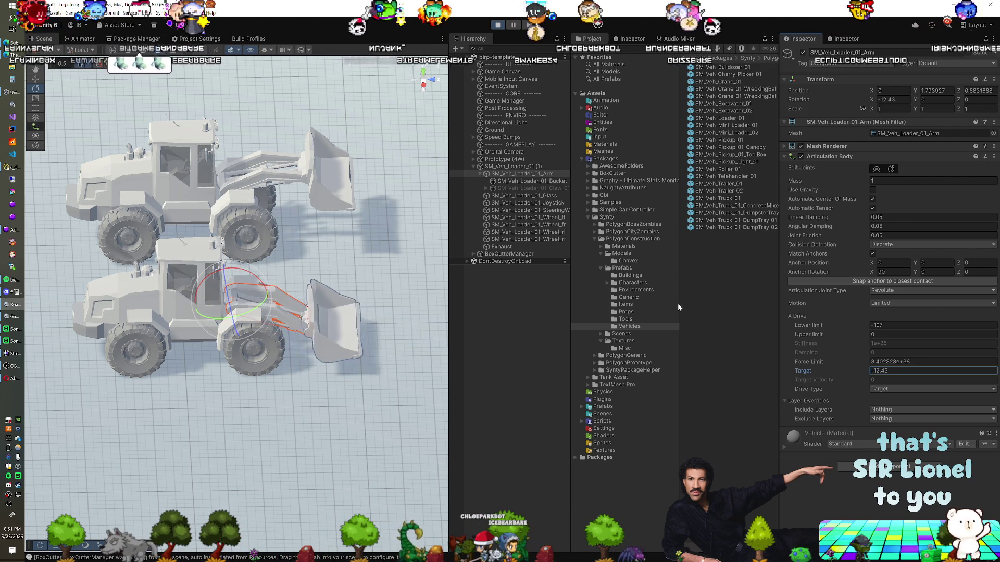
pyautogui.click(497, 26)
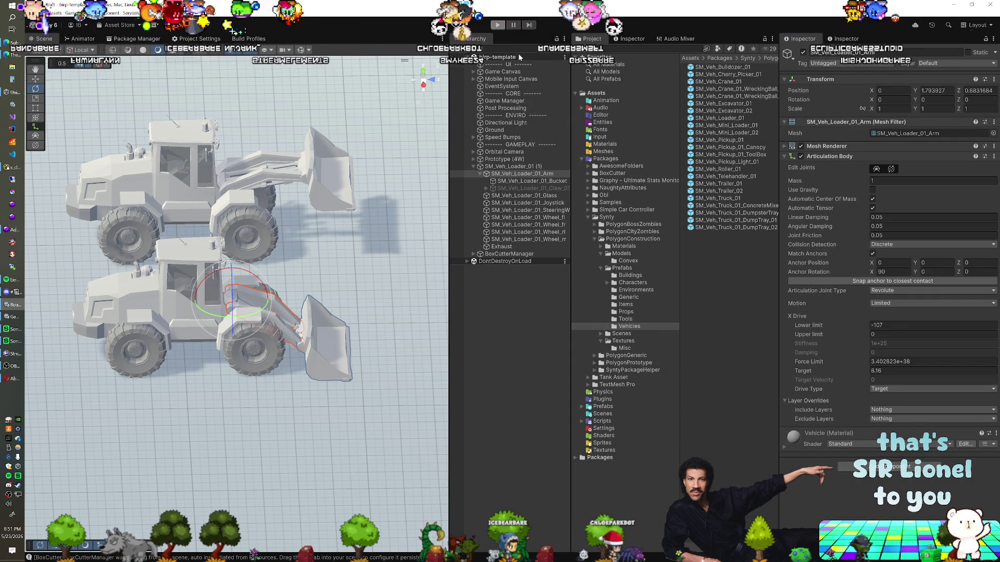
pyautogui.click(516, 189)
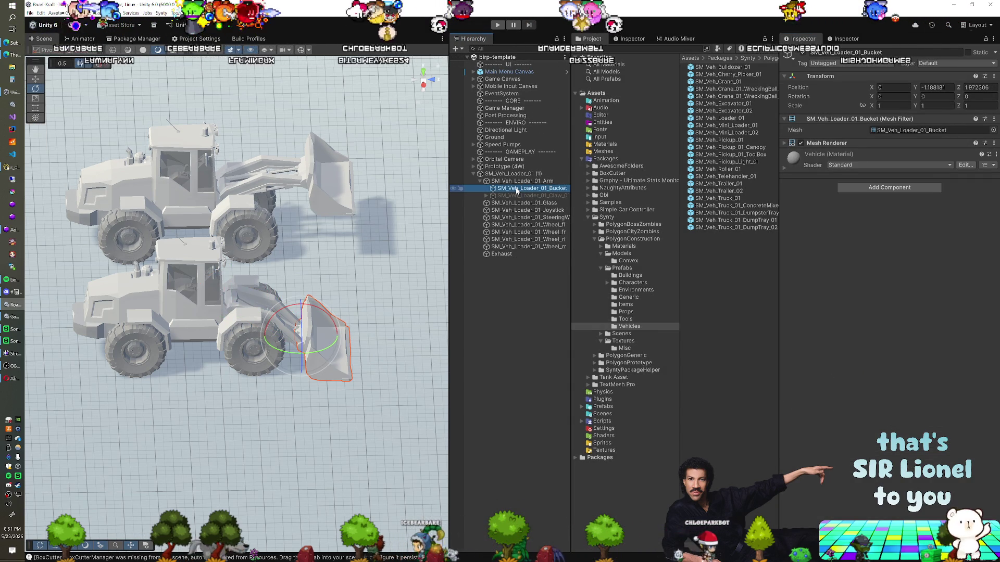
# Add an Articulation Body to the Bucket with gravity off, Revolute joint, Limited motion, Target drive
pyautogui.press('Up')
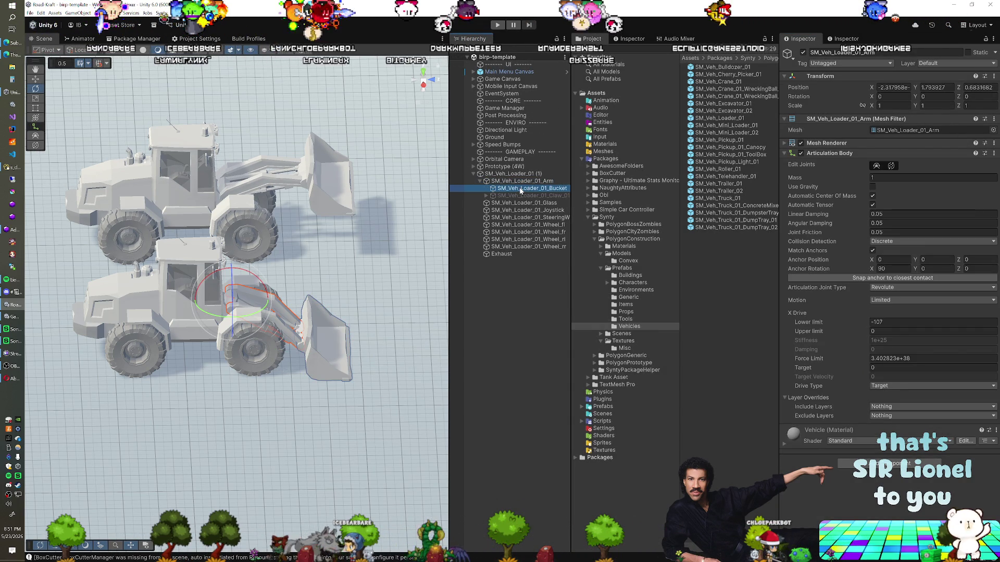
pyautogui.click(858, 186)
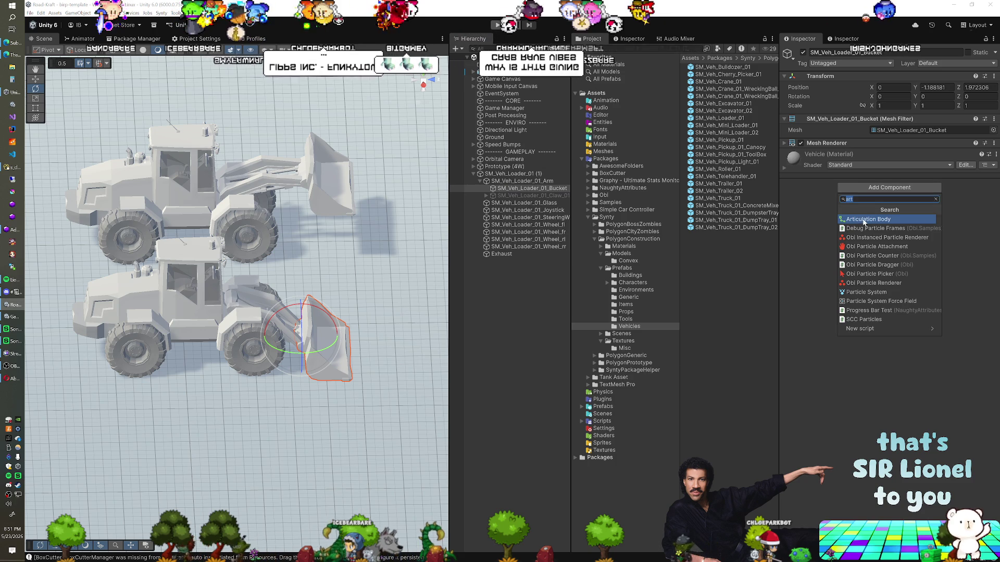
pyautogui.click(864, 222)
pyautogui.click(872, 187)
pyautogui.click(885, 287)
pyautogui.click(884, 313)
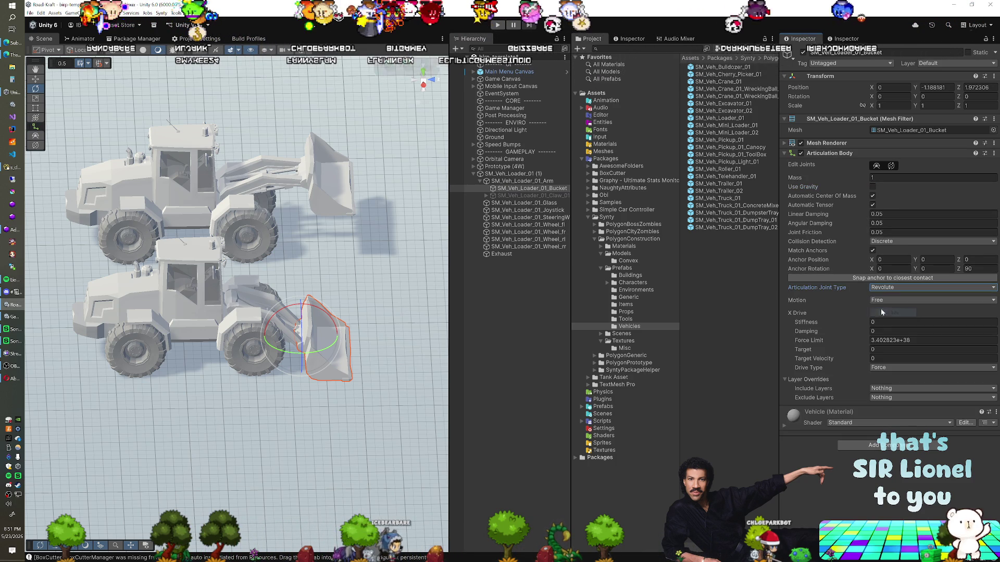
pyautogui.click(881, 317)
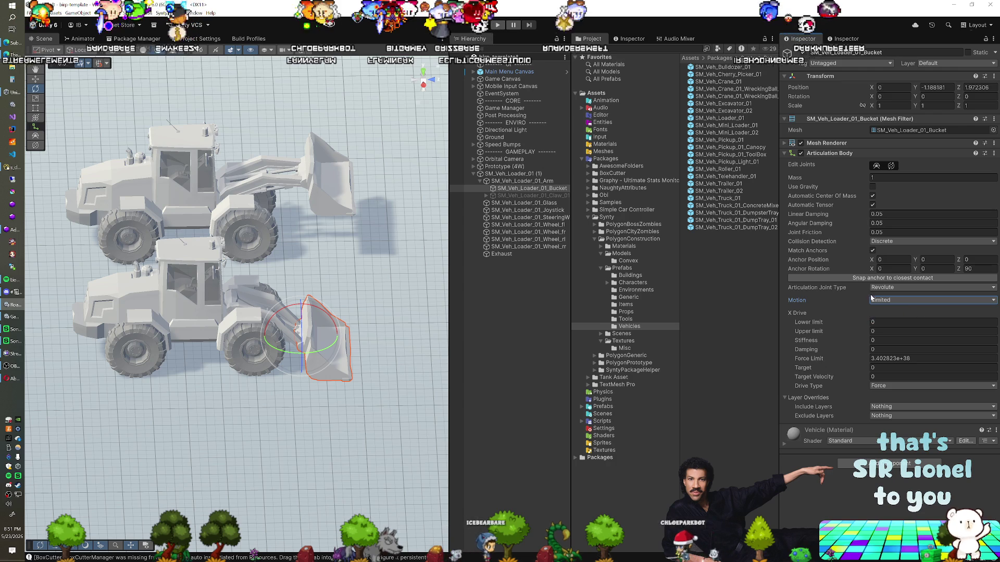
pyautogui.click(890, 386)
pyautogui.click(890, 409)
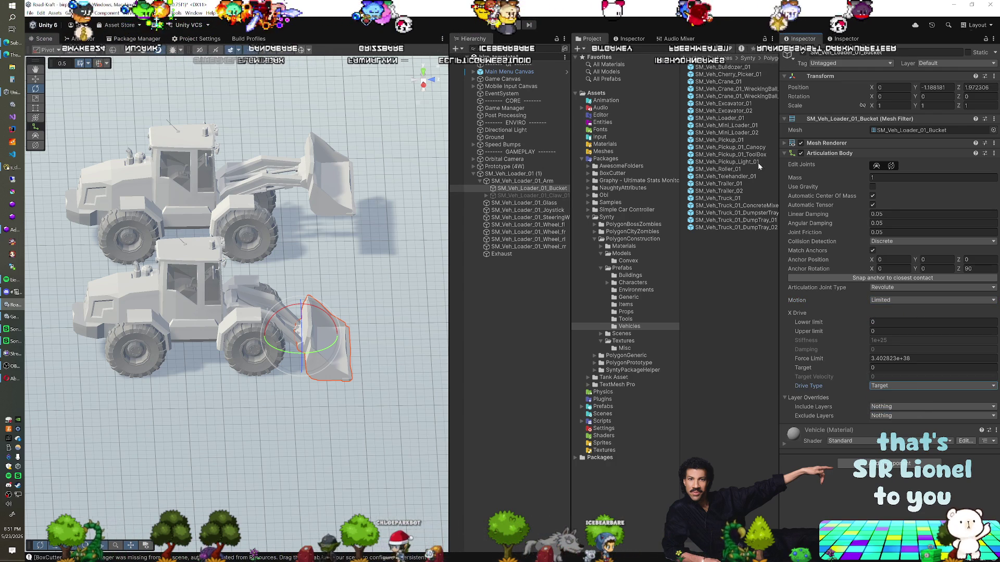
# Rotate the bucket up and down and fly in close to gauge its swing range
pyautogui.moveTo(873, 97)
pyautogui.mouseDown()
pyautogui.moveTo(932, 99)
pyautogui.moveTo(131, 120)
pyautogui.moveTo(526, 177)
pyautogui.mouseUp()
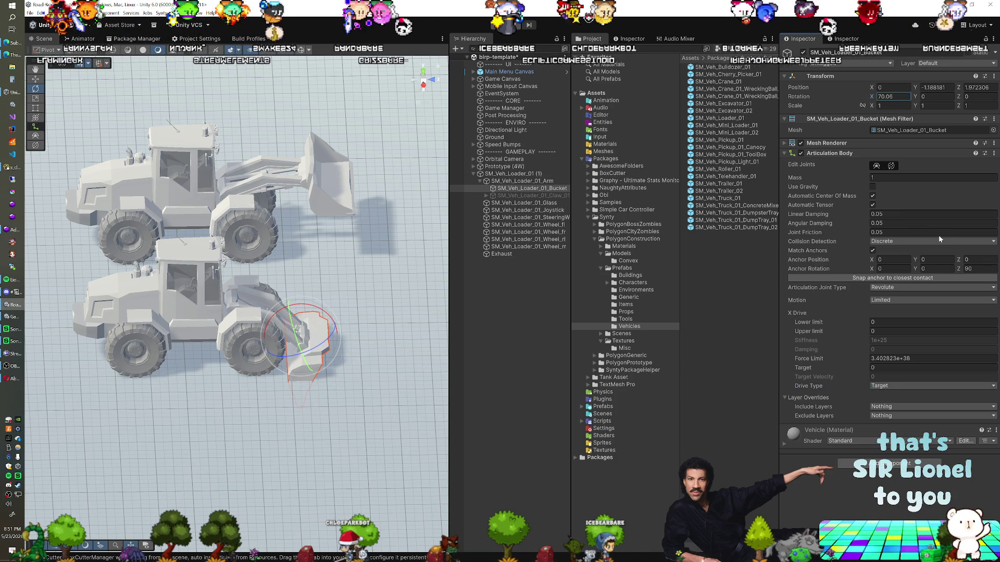
pyautogui.moveTo(937, 239)
pyautogui.mouseDown()
pyautogui.moveTo(583, 222)
pyautogui.moveTo(366, 237)
pyautogui.mouseUp()
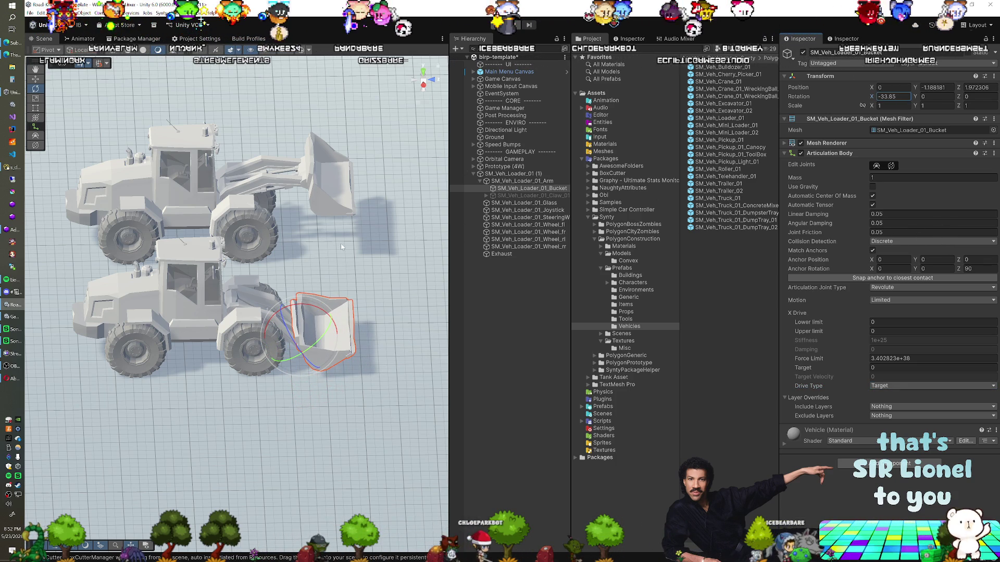
pyautogui.press('w')
pyautogui.press('s')
pyautogui.press('w')
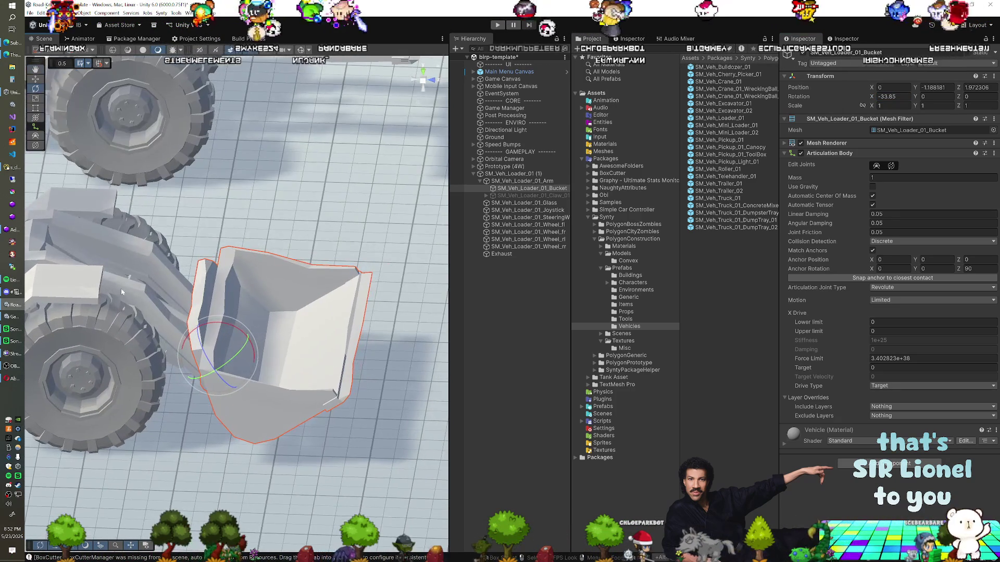
# Set the bucket joint limits to -32 and 70, reset Rotation X to 0, and enter Play mode
pyautogui.click(908, 322)
pyautogui.write('-')
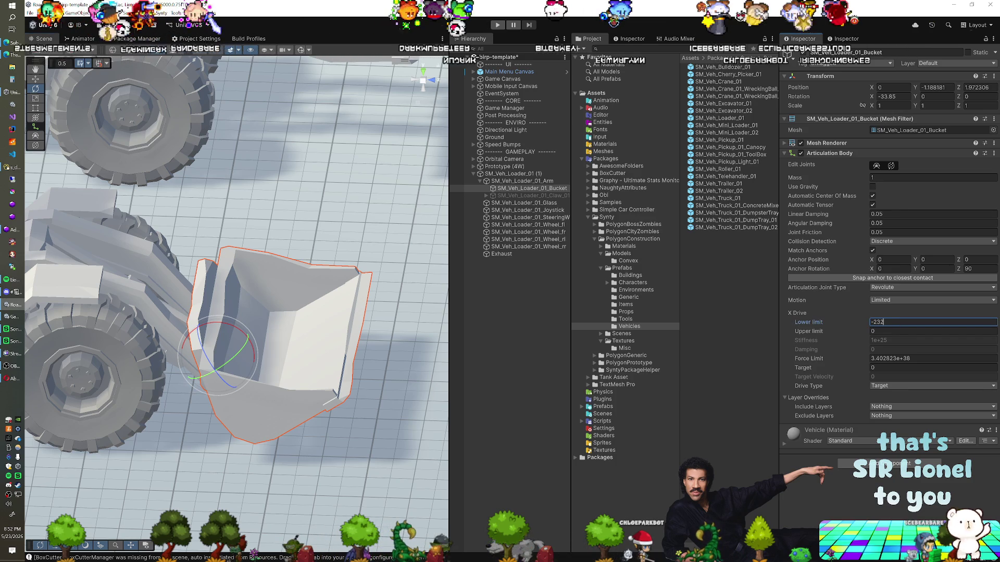
pyautogui.write('32')
pyautogui.press('Tab')
pyautogui.write('70')
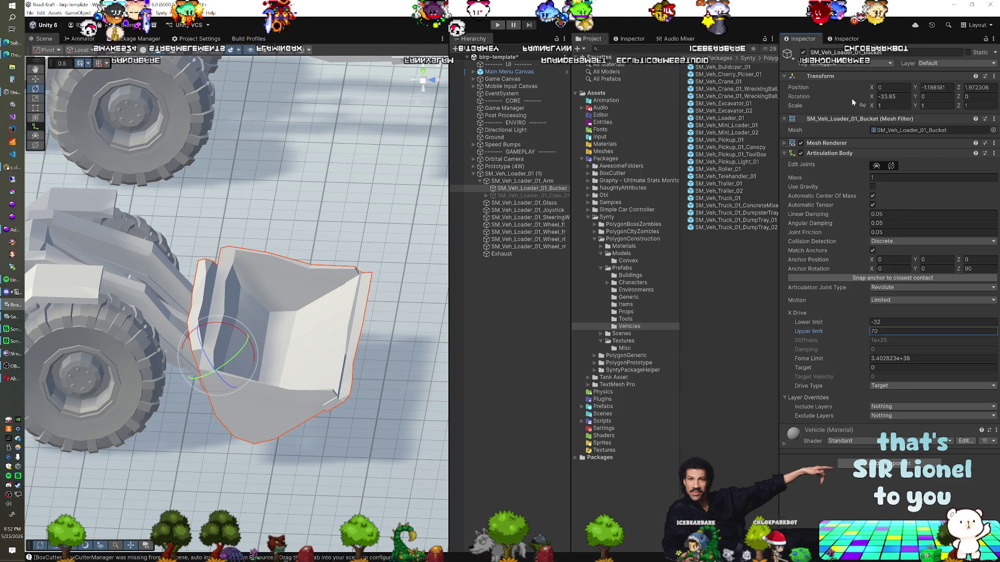
pyautogui.click(893, 96)
pyautogui.write('70')
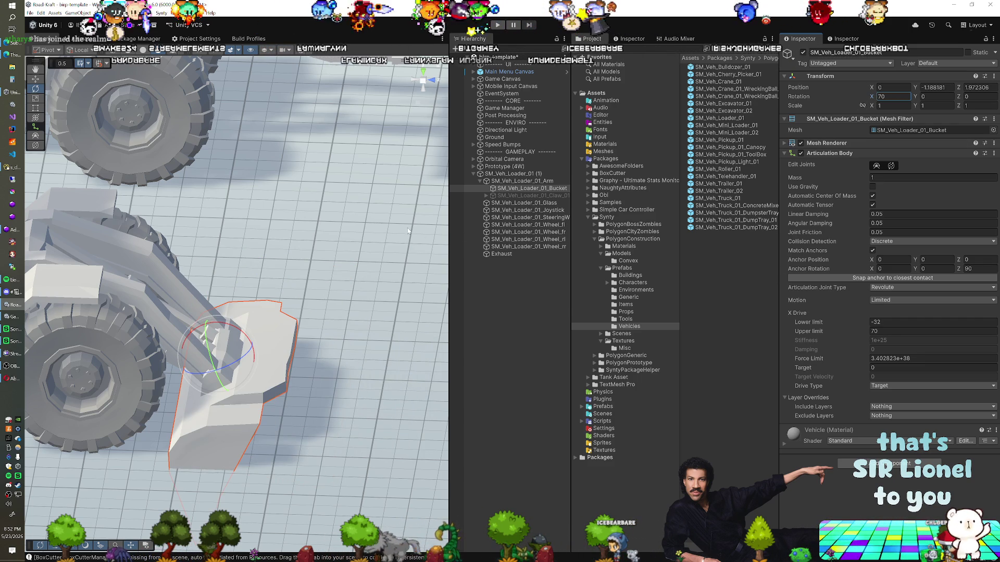
pyautogui.write('0')
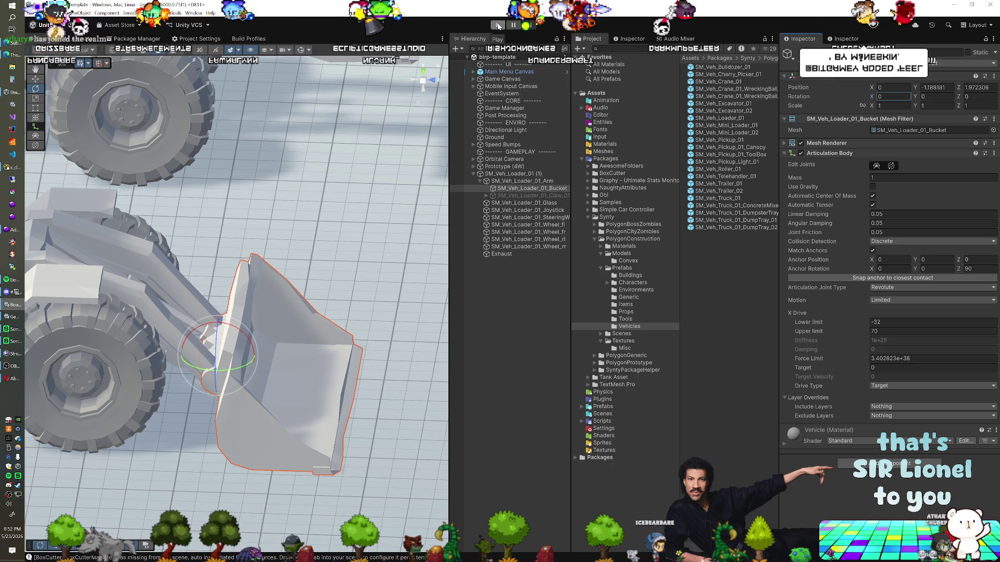
pyautogui.click(498, 26)
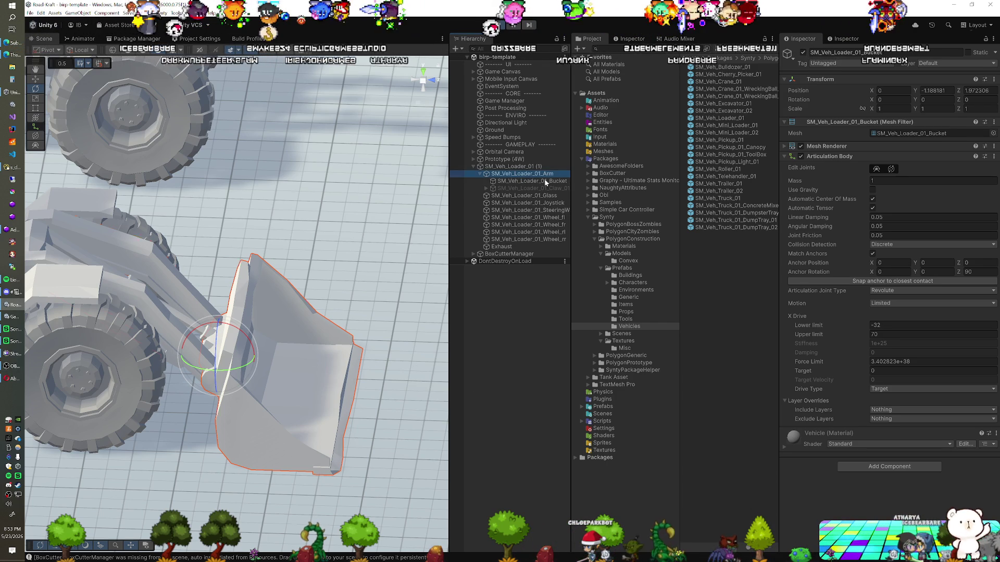
# Scrub the arm's and bucket's drive targets to test them, then undo the bucket's target back to 0
pyautogui.moveTo(861, 373); pyautogui.dragTo(223, 365)
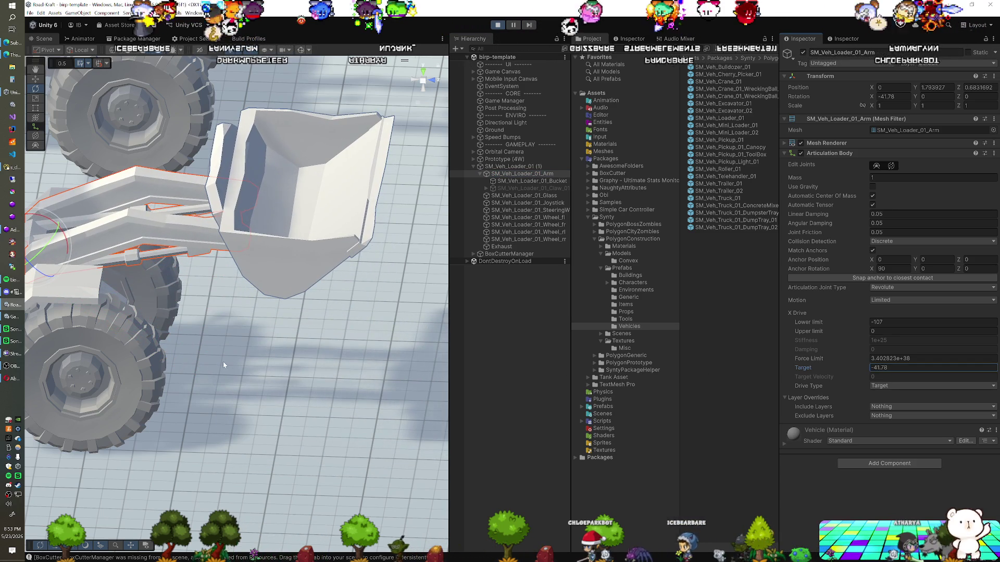
pyautogui.click(518, 181)
pyautogui.moveTo(862, 368); pyautogui.dragTo(791, 372)
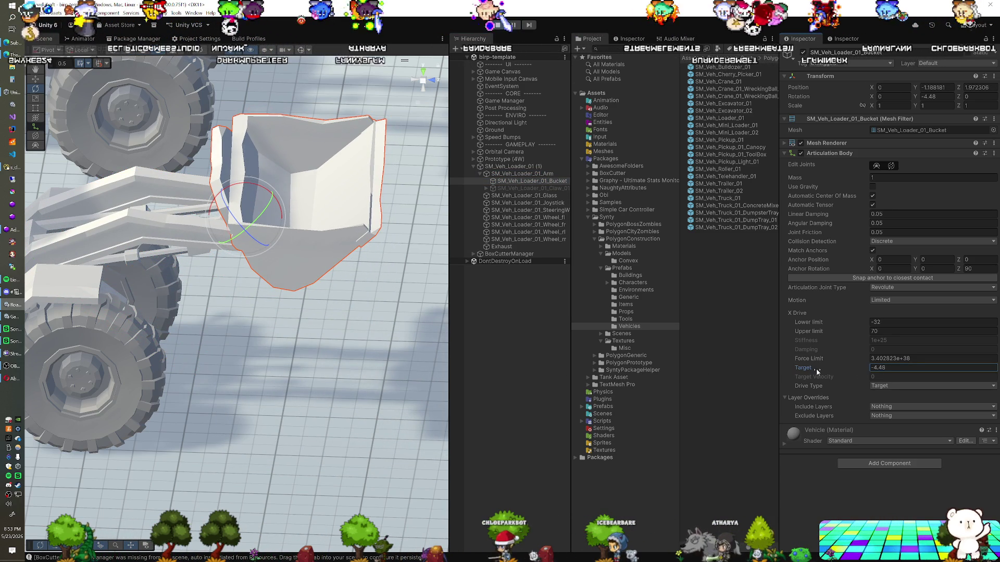
pyautogui.hotkey('ctrl', 'z')
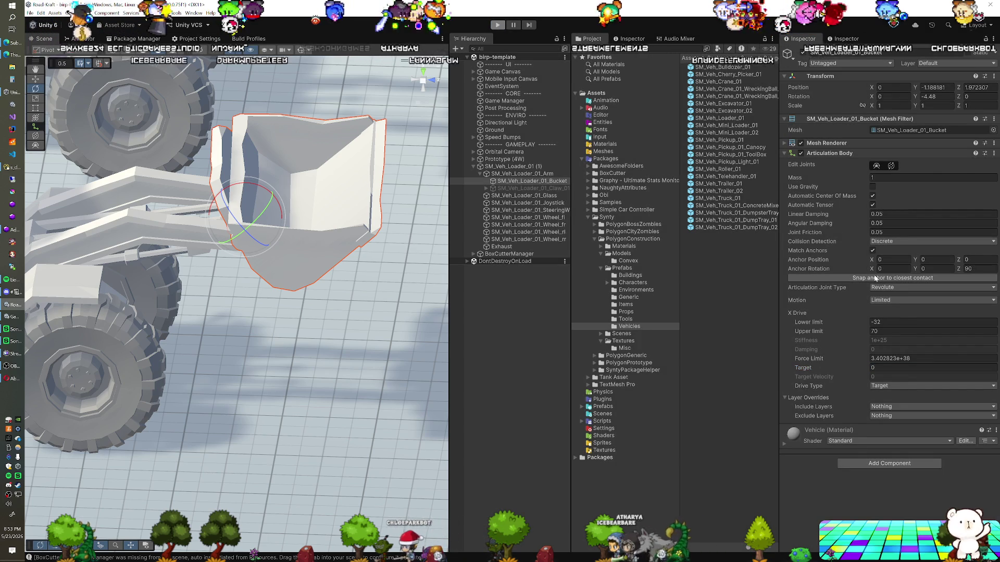
# Snap the bucket's anchor to closest contact, set Anchor Rotation to 90, 0, 0, and replay the scene
pyautogui.click(876, 278)
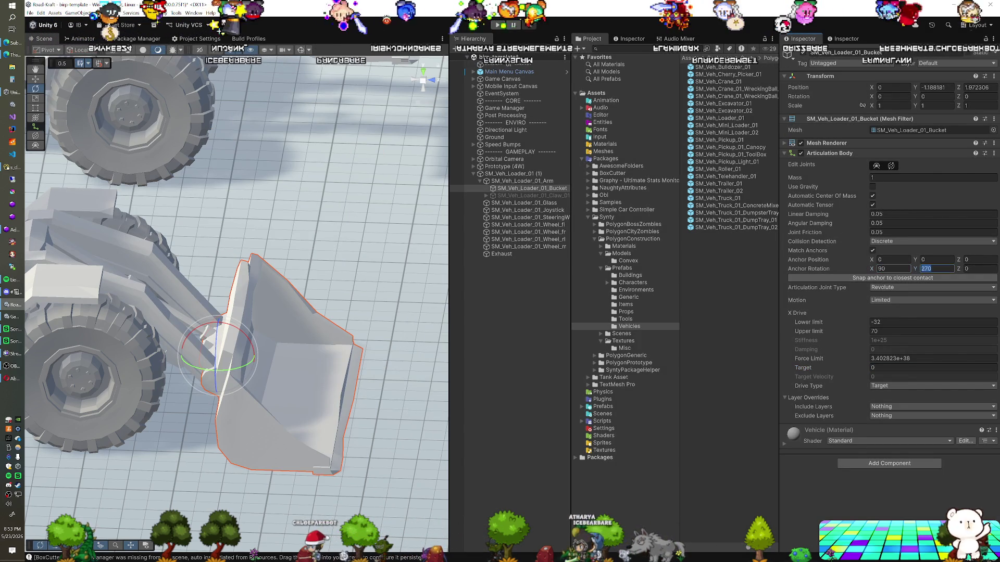
pyautogui.write('0')
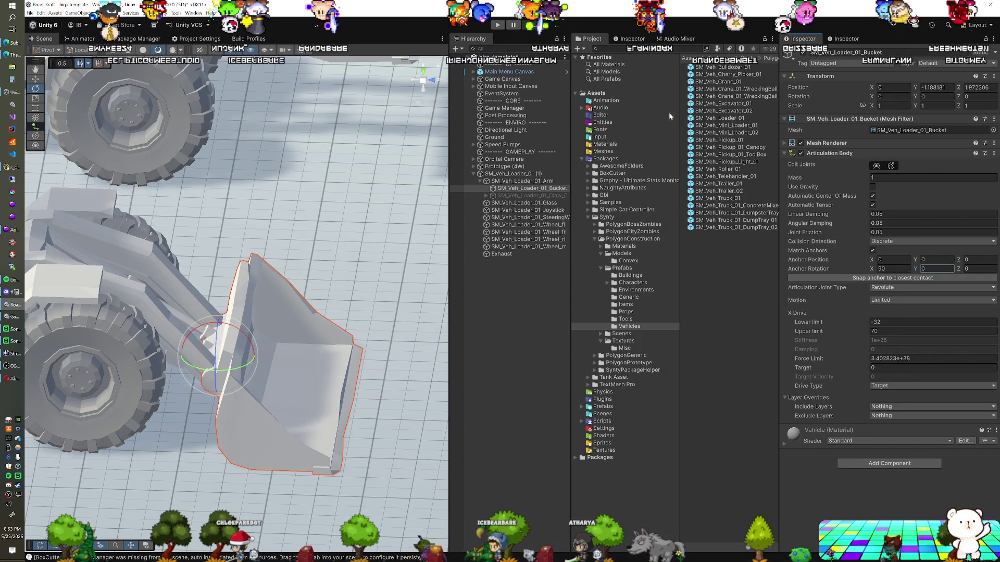
pyautogui.click(497, 25)
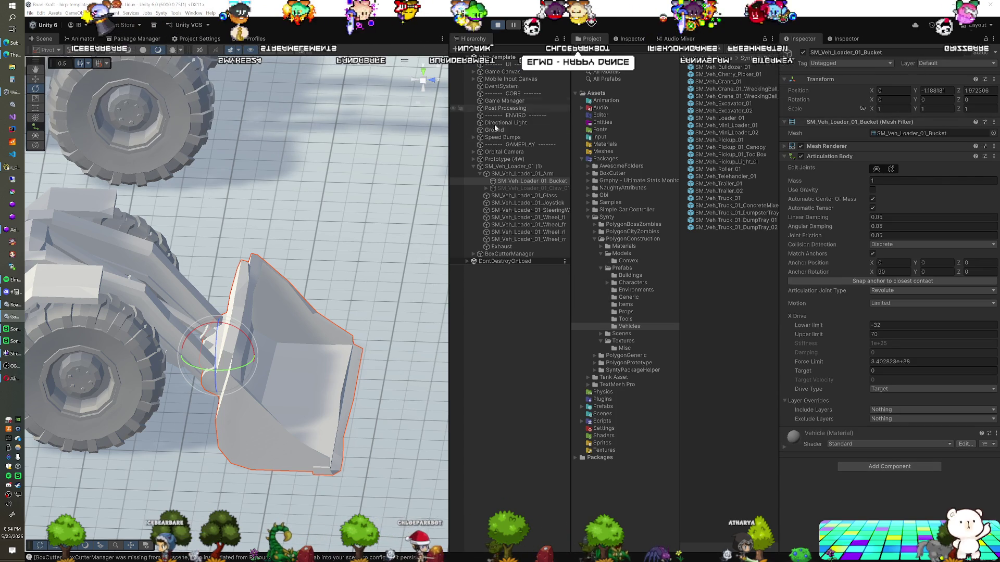
pyautogui.click(522, 173)
# In Play mode, swing the Arm via its upper limit and tilt the Bucket to target 29.59
pyautogui.moveTo(810, 331); pyautogui.dragTo(641, 330)
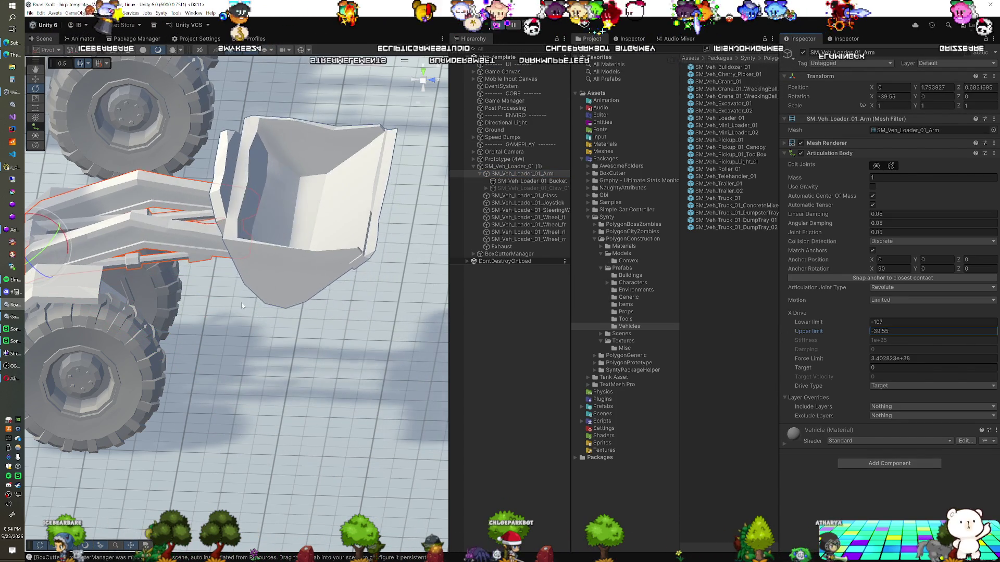
pyautogui.click(227, 301)
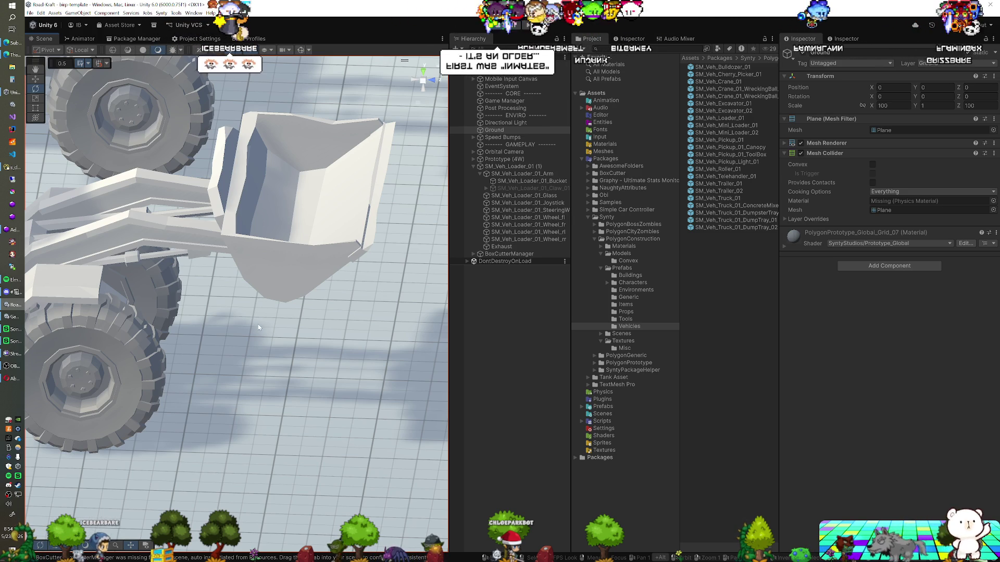
pyautogui.click(526, 181)
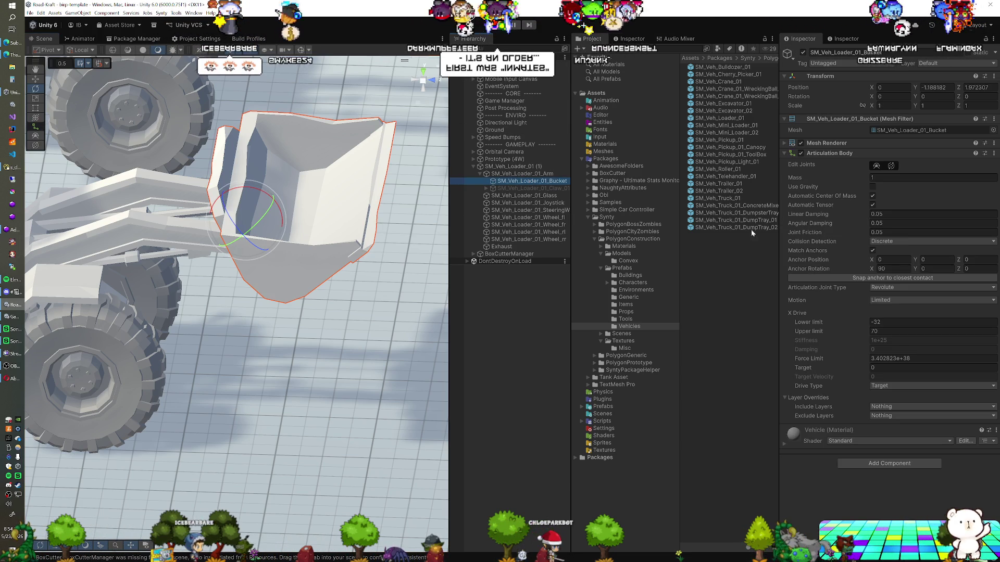
pyautogui.moveTo(863, 373)
pyautogui.mouseDown()
pyautogui.moveTo(953, 357)
pyautogui.moveTo(677, 340)
pyautogui.moveTo(829, 341)
pyautogui.mouseUp()
pyautogui.moveTo(166, 338)
pyautogui.mouseDown()
pyautogui.moveTo(723, 308)
pyautogui.moveTo(299, 312)
pyautogui.moveTo(308, 310)
pyautogui.mouseUp()
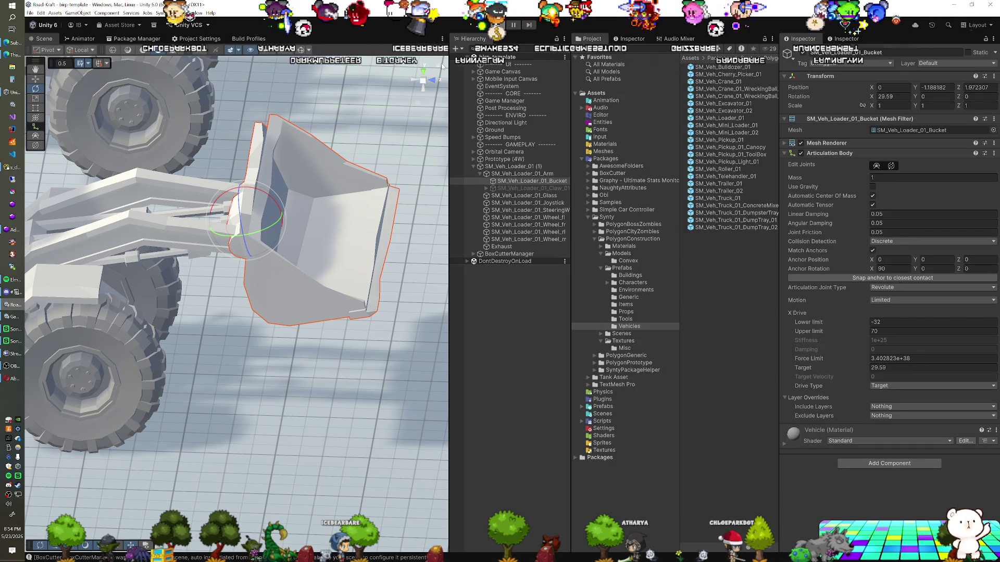
pyautogui.click(515, 174)
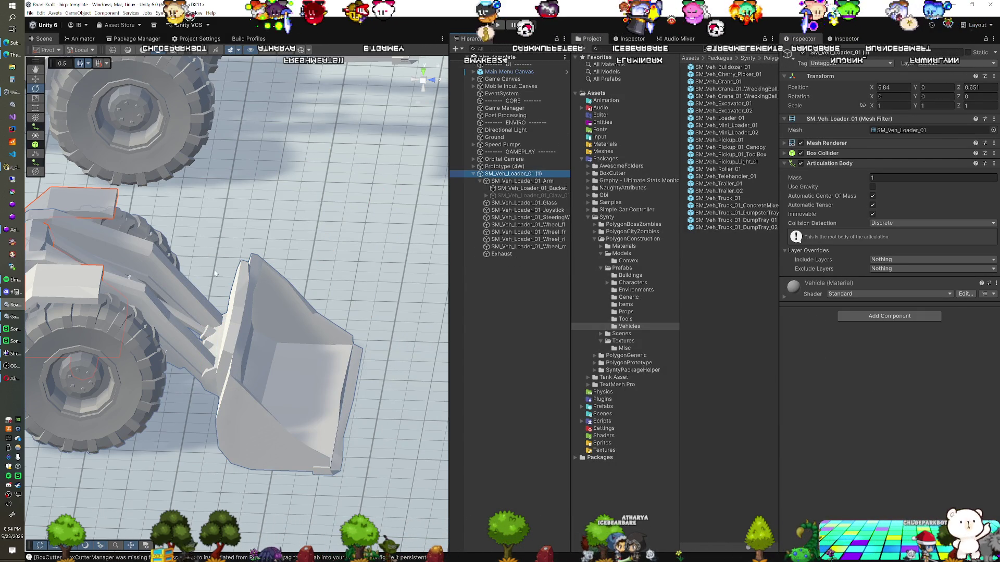
pyautogui.scroll(-3, 226, 339)
pyautogui.moveTo(225, 340); pyautogui.dragTo(300, 342)
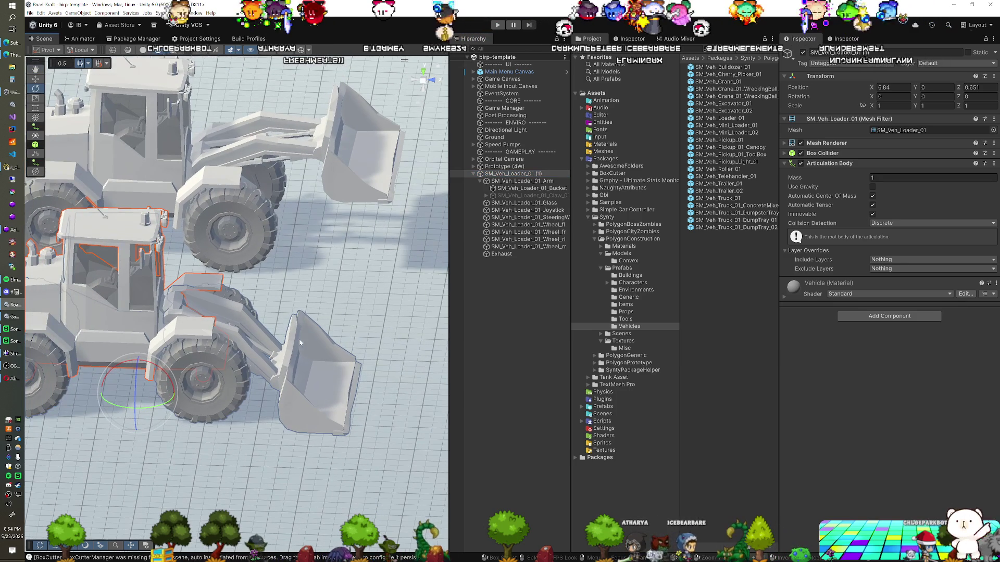
pyautogui.click(518, 180)
pyautogui.click(519, 174)
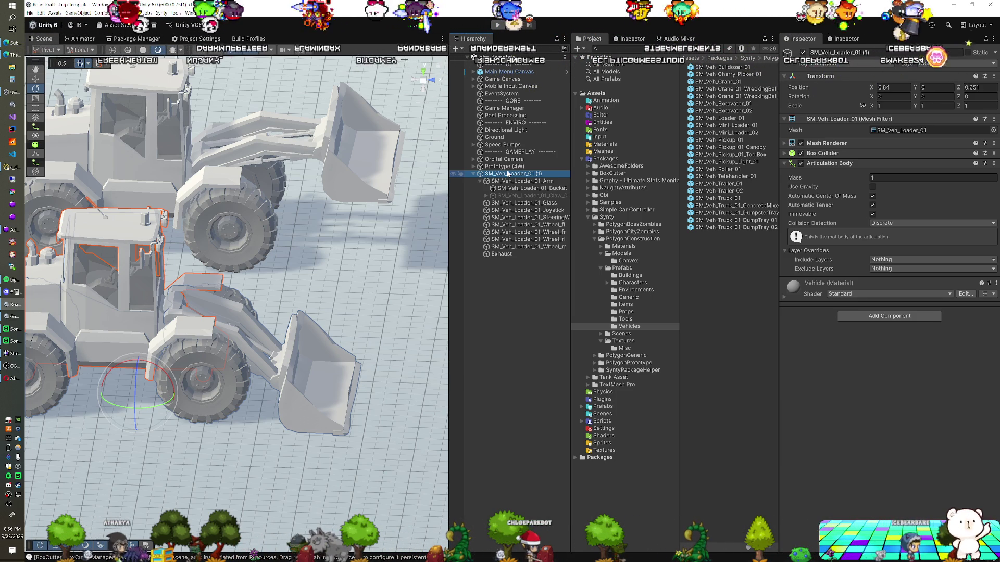
# Review the Arm's and Bucket's revolute joint limits while orbiting the view around the loaders
pyautogui.click(234, 340)
pyautogui.click(234, 340)
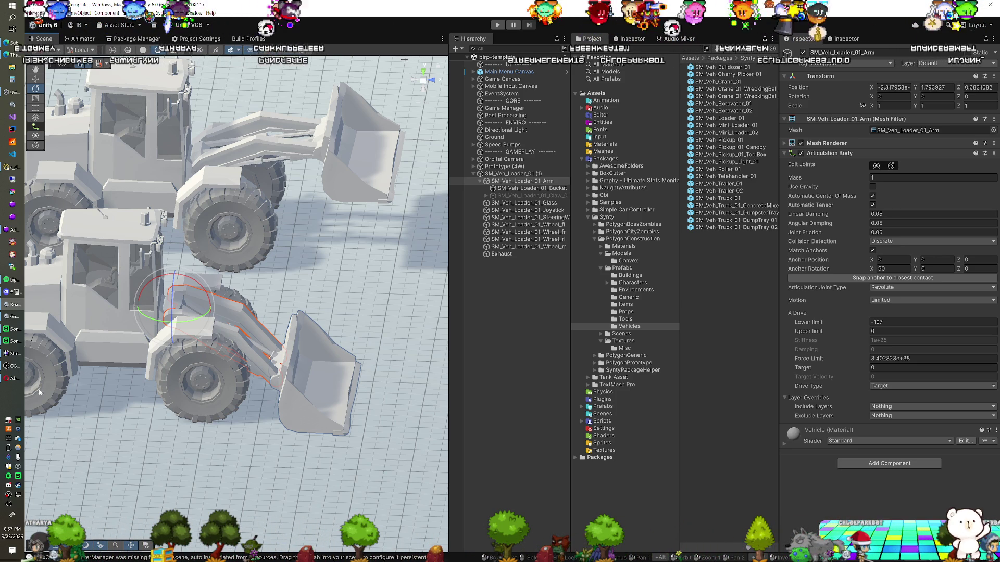
pyautogui.moveTo(90, 288); pyautogui.dragTo(144, 286)
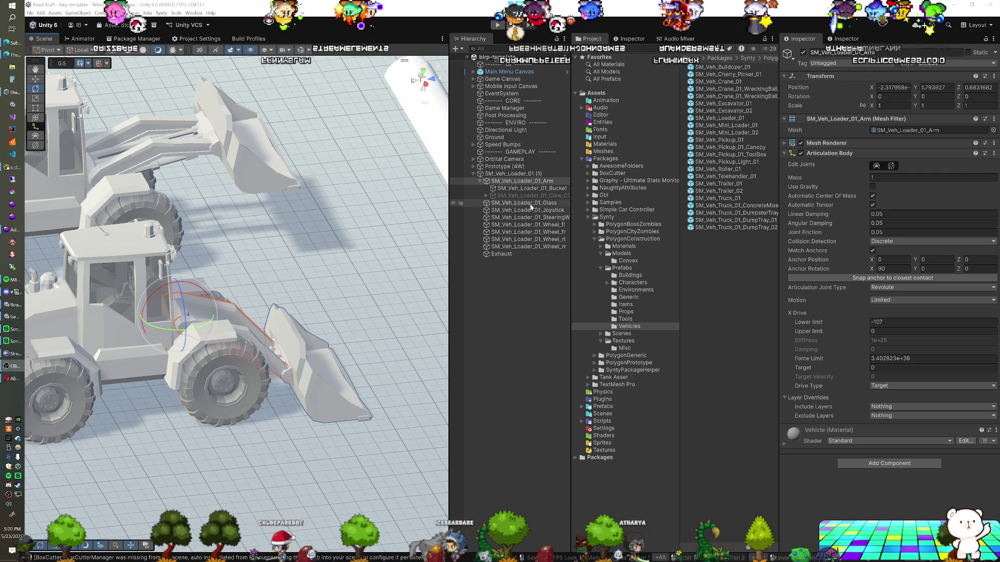
pyautogui.click(534, 190)
pyautogui.moveTo(318, 289)
pyautogui.mouseDown()
pyautogui.moveTo(248, 277)
pyautogui.moveTo(339, 270)
pyautogui.mouseUp()
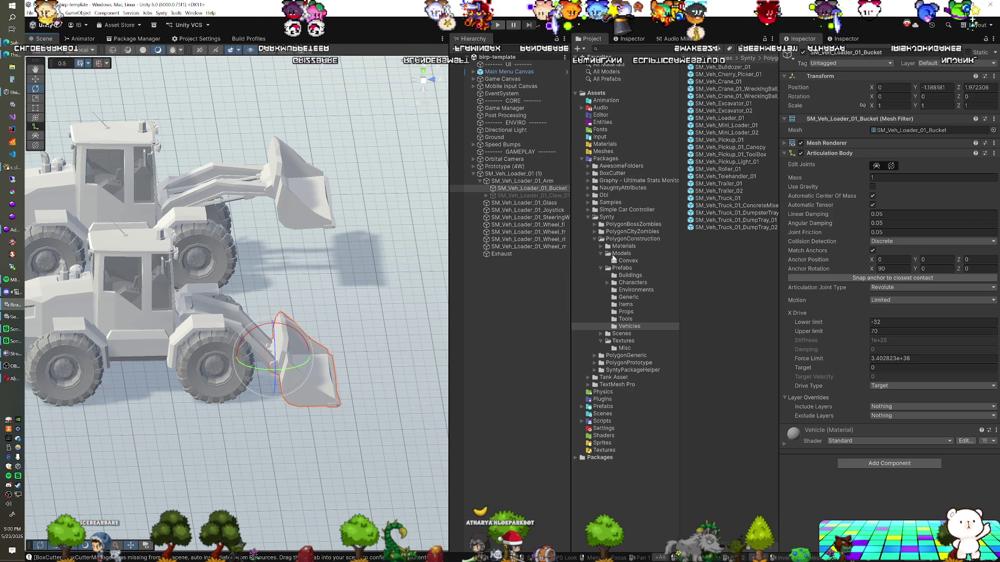
# Collapse the Synty folder in the Project window and select SM_Veh_Loader_01_Bucket in the Hierarchy
pyautogui.click(587, 216)
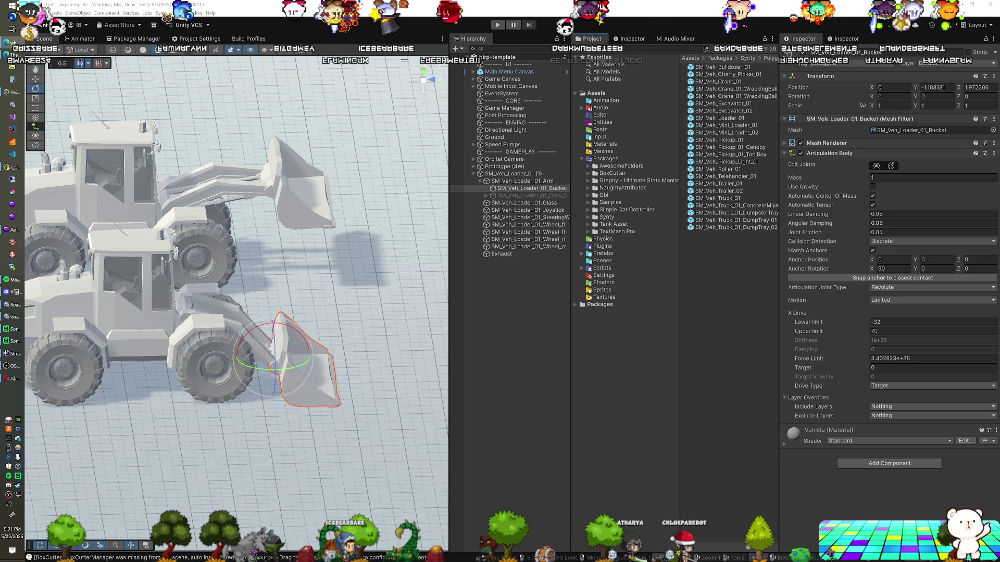
pyautogui.click(514, 189)
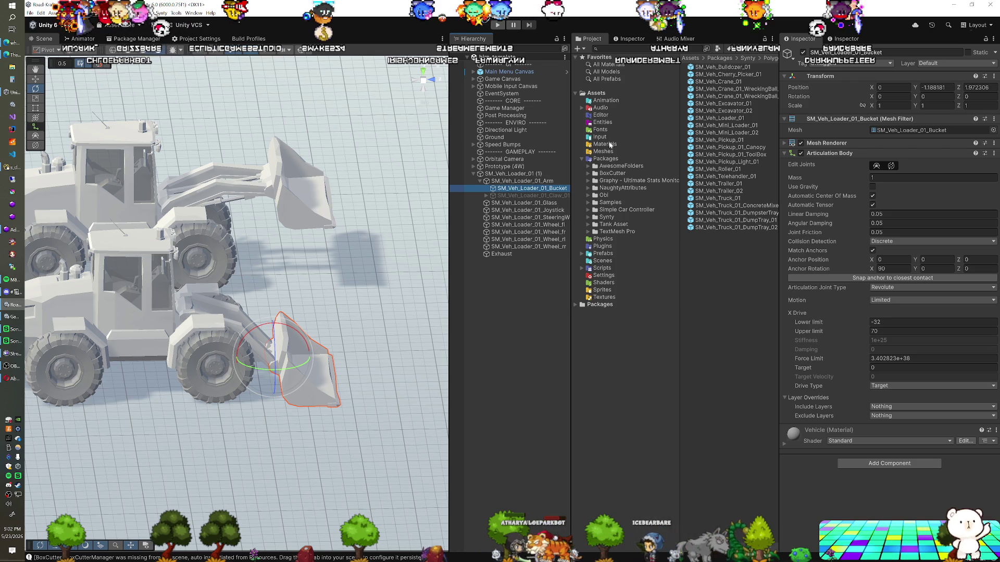
# Create a MonoBehaviour script named Mechanism in the Scripts folder and open it in Visual Studio
pyautogui.click(602, 267)
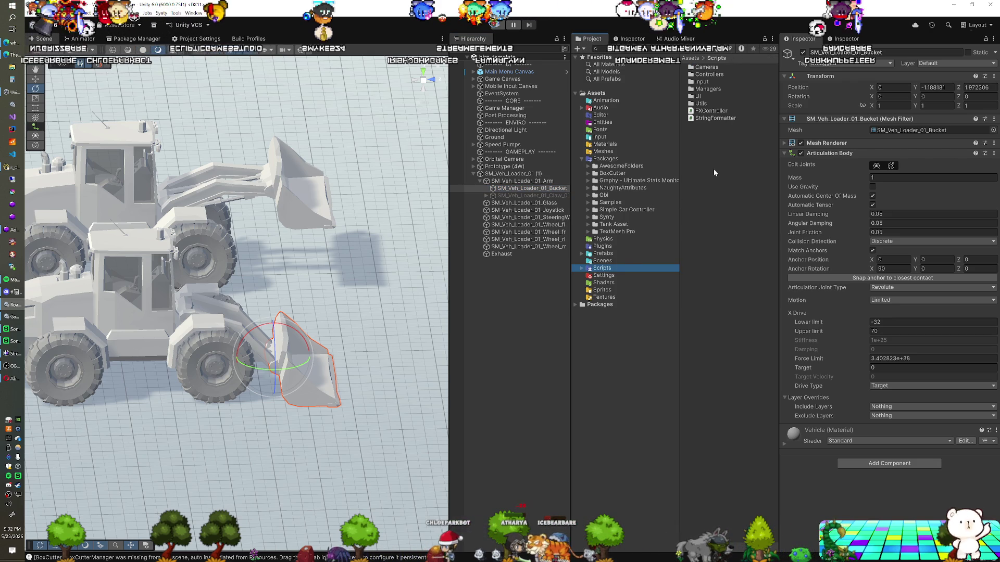
pyautogui.rightClick(714, 169)
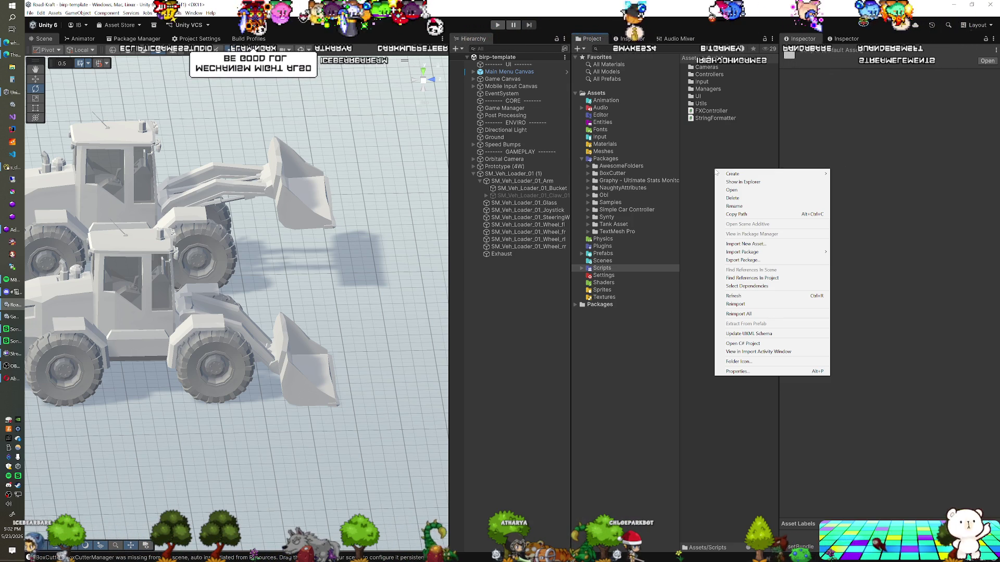
pyautogui.moveTo(787, 175)
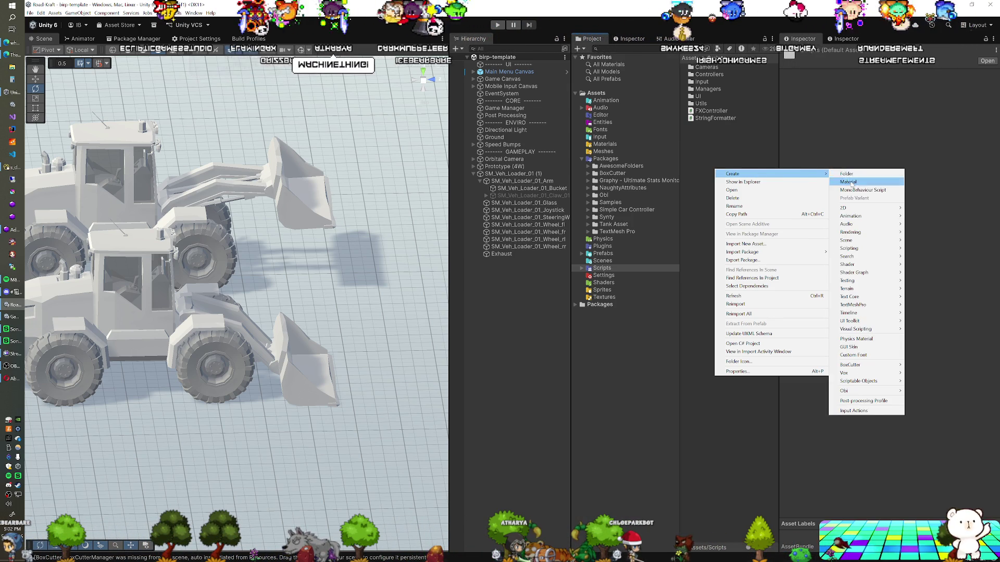
pyautogui.click(863, 190)
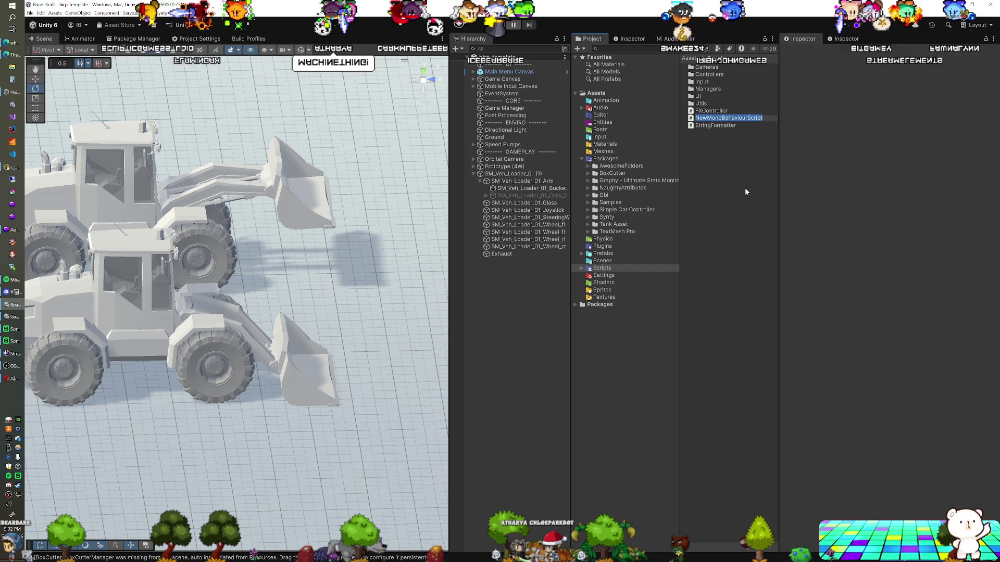
pyautogui.write('Mechanism')
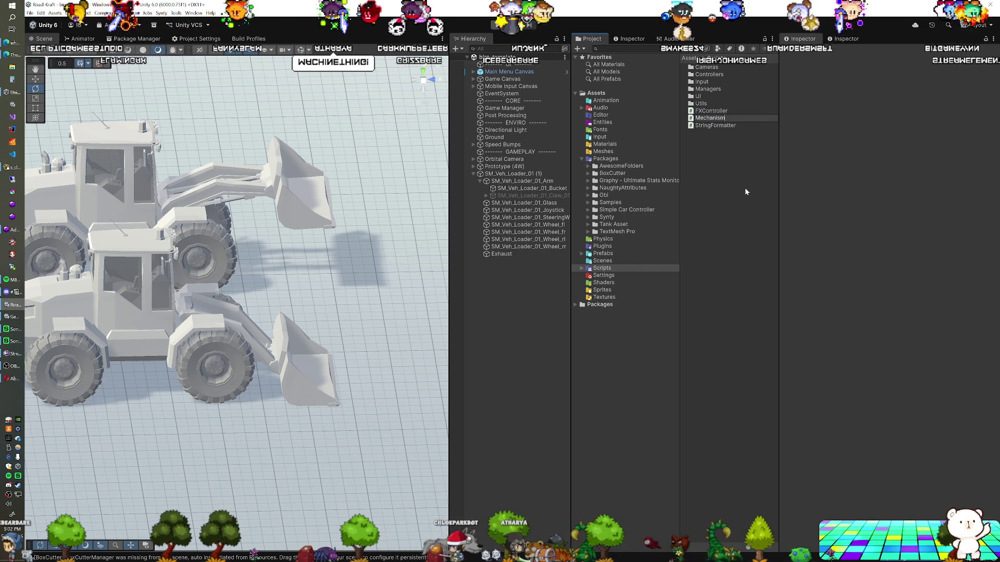
pyautogui.press('Return')
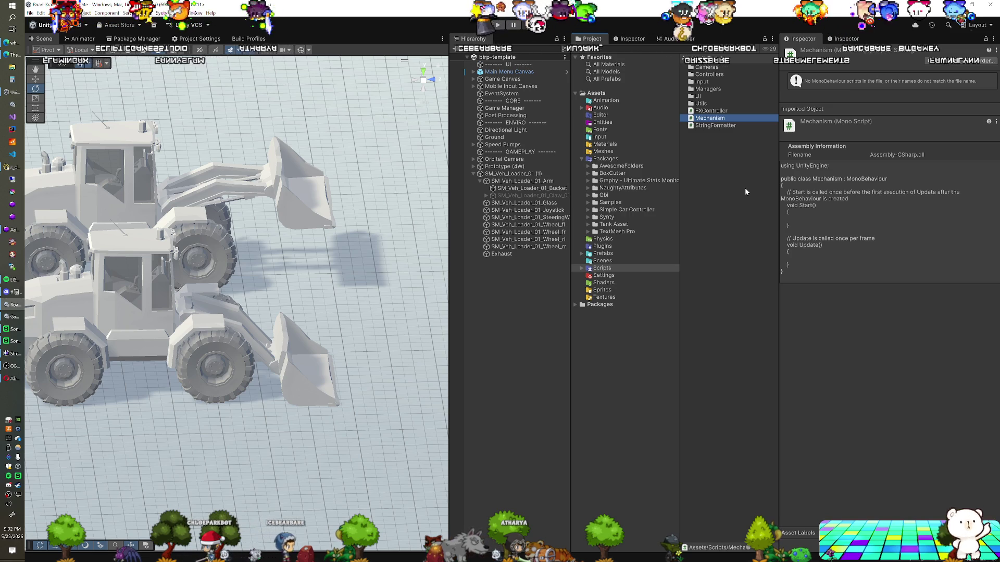
pyautogui.click(703, 118)
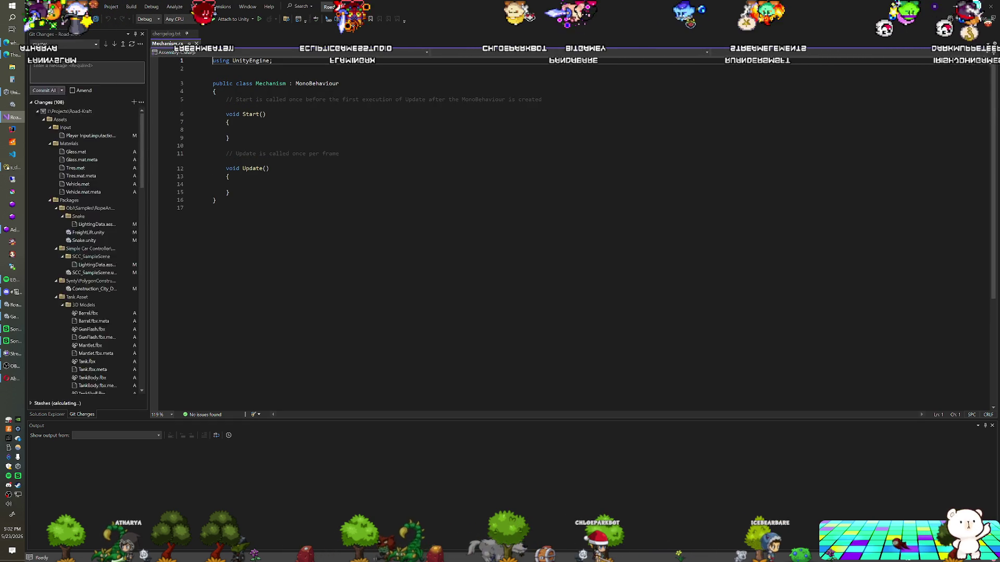
# Switch from Visual Studio back to the Unity Editor, leaving the Mechanism script untouched
pyautogui.hotkey('alt', 'Tab')
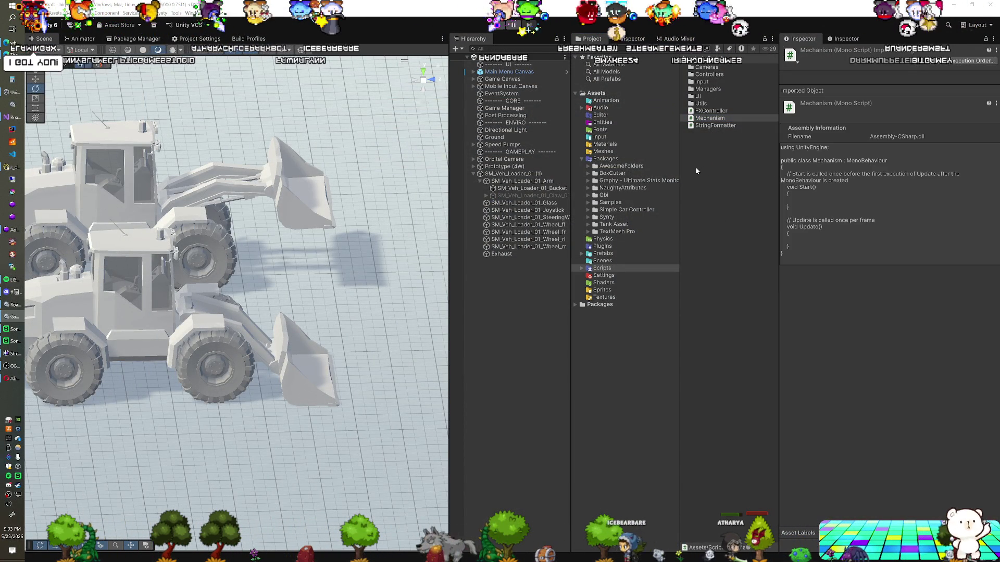
# Create a MonoBehaviour script in Scripts named ArticulationMechanism, correcting the misspelled name
pyautogui.click(701, 170)
pyautogui.rightClick(701, 167)
pyautogui.moveTo(729, 172)
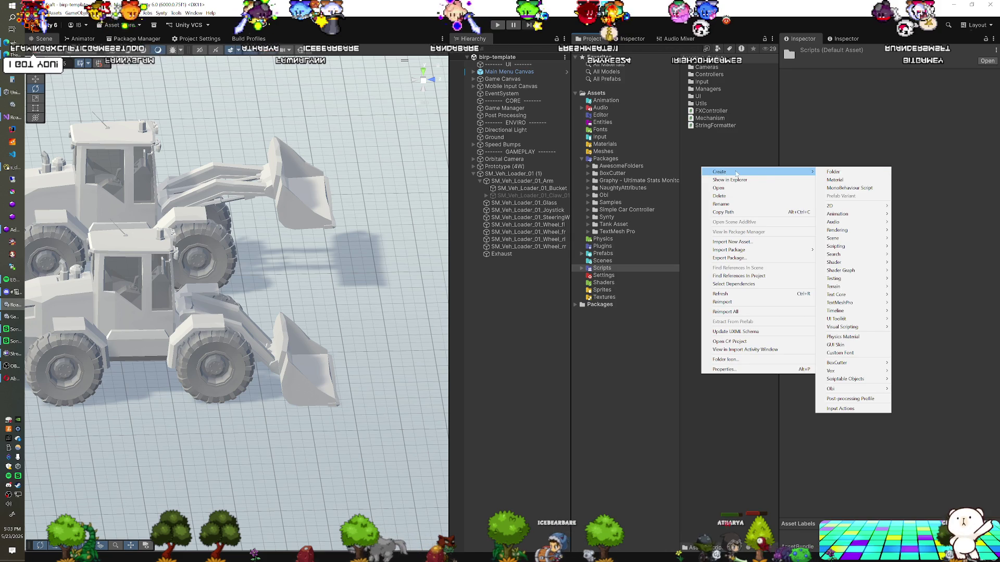
pyautogui.click(837, 188)
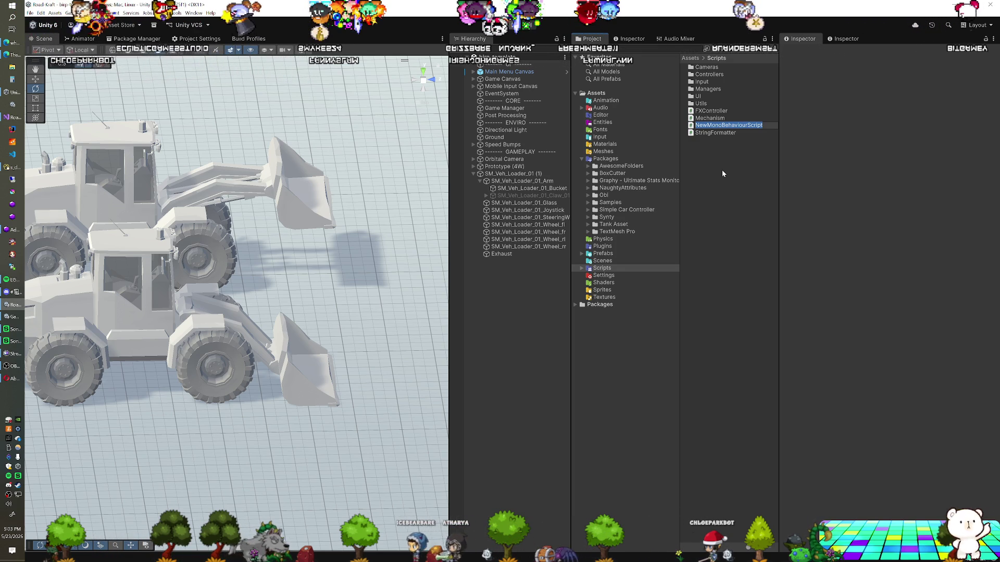
pyautogui.write('Ar')
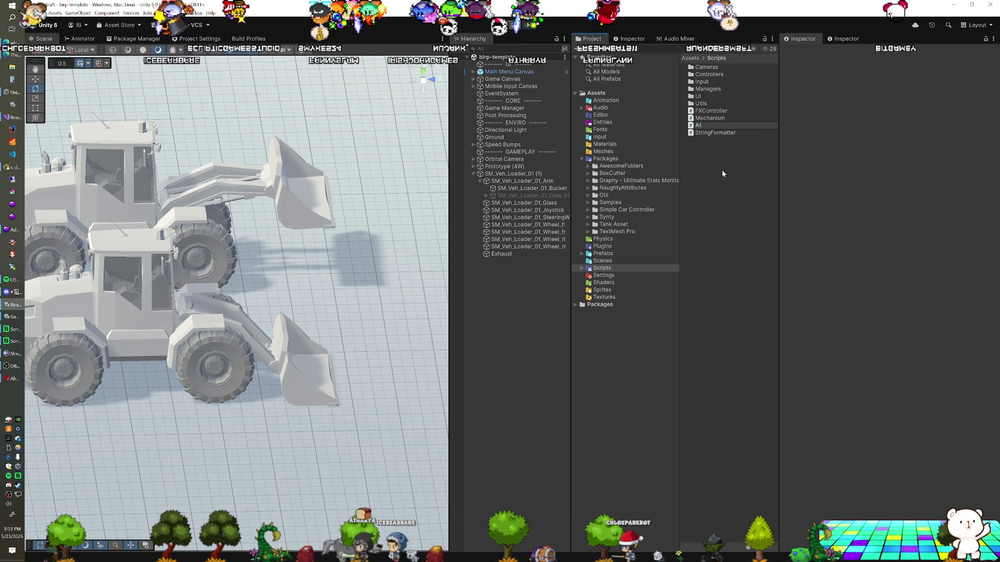
pyautogui.write('ticula')
pyautogui.write('ti')
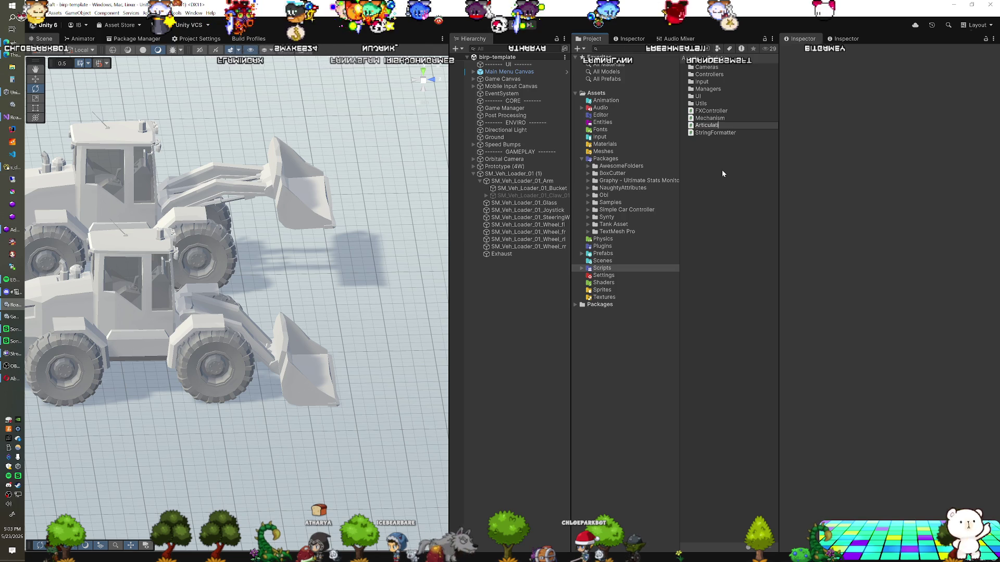
pyautogui.write('ngMechanism')
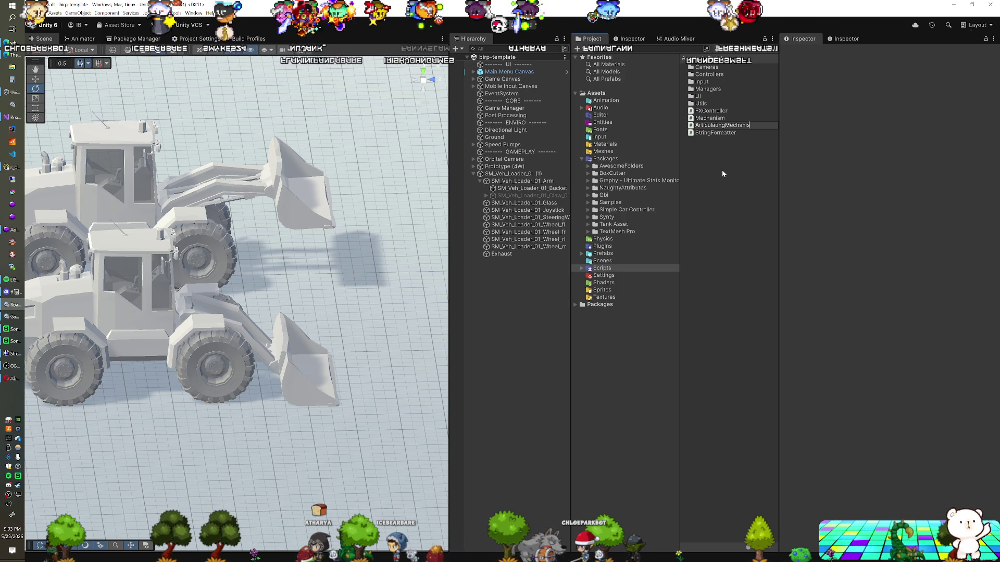
pyautogui.press('Return')
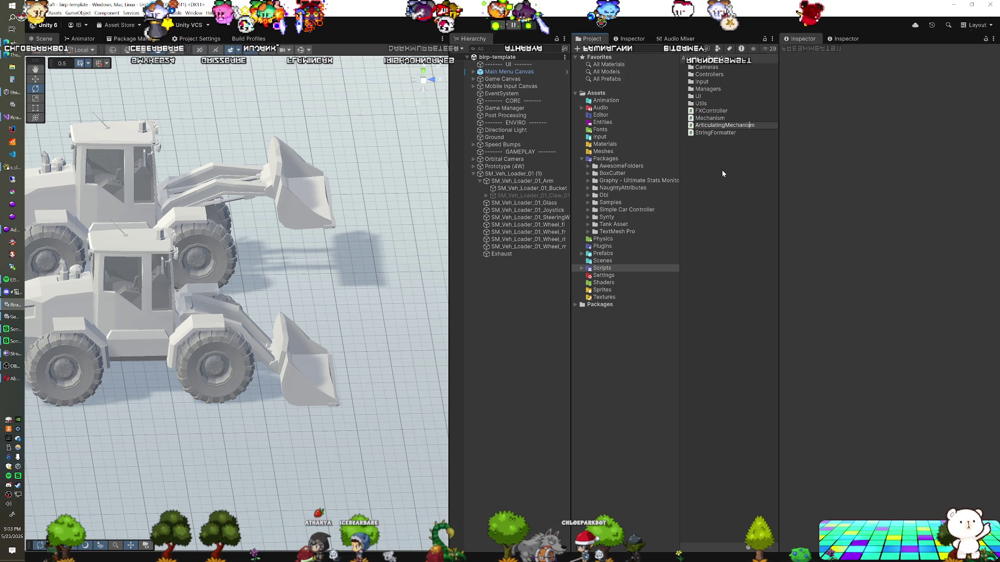
pyautogui.press('BackSpace')
pyautogui.press('BackSpace')
pyautogui.press('BackSpace')
pyautogui.write('ion')
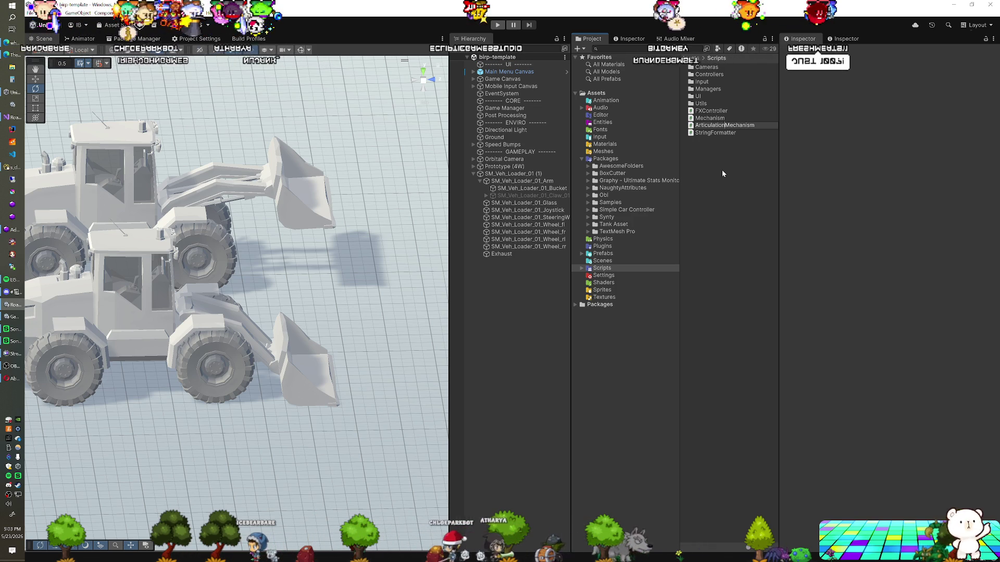
pyautogui.press('Return')
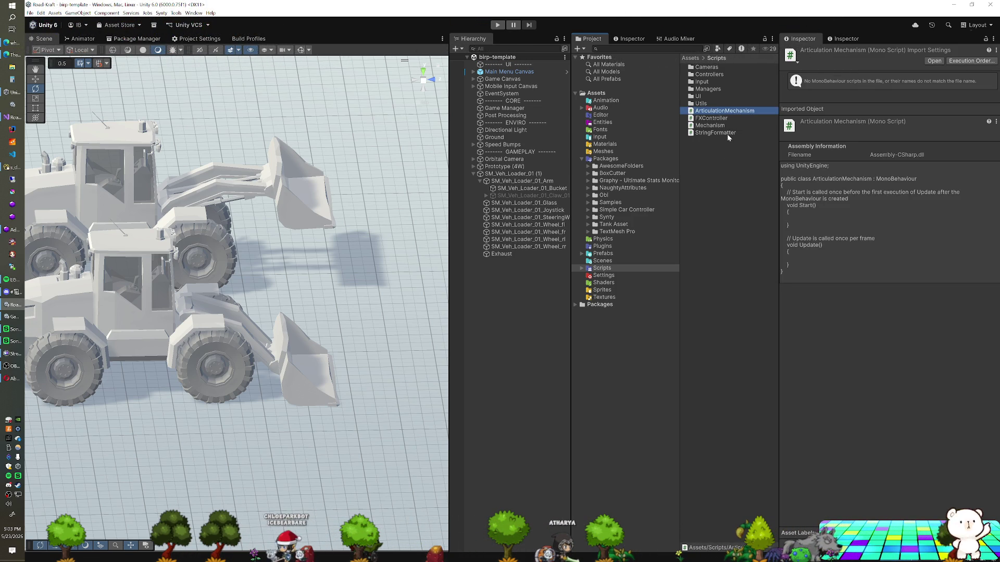
# Change ArticulationMechanism's base class from MonoBehaviour to Mechanism and save the file
pyautogui.doubleClick(724, 111)
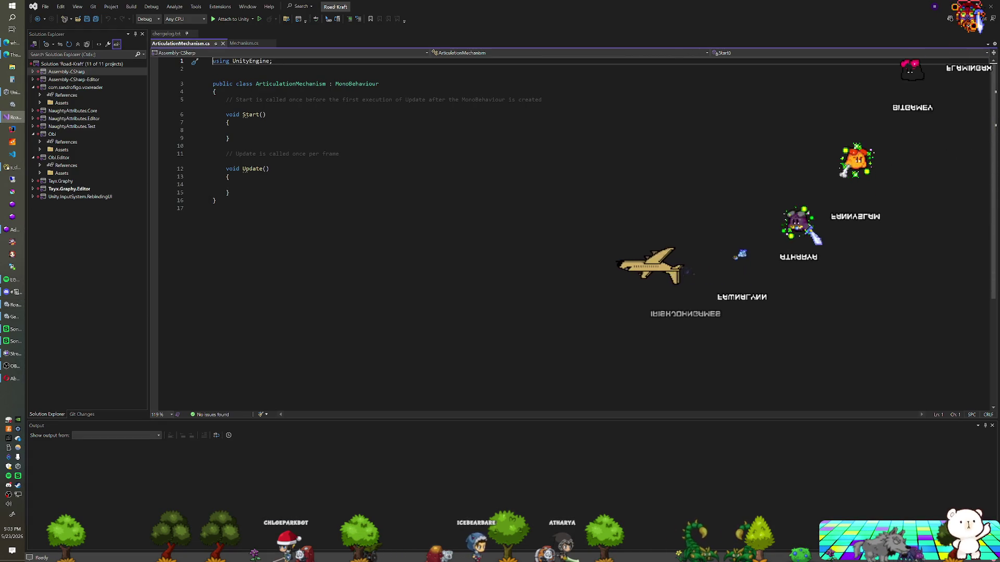
pyautogui.doubleClick(356, 84)
pyautogui.write('Me')
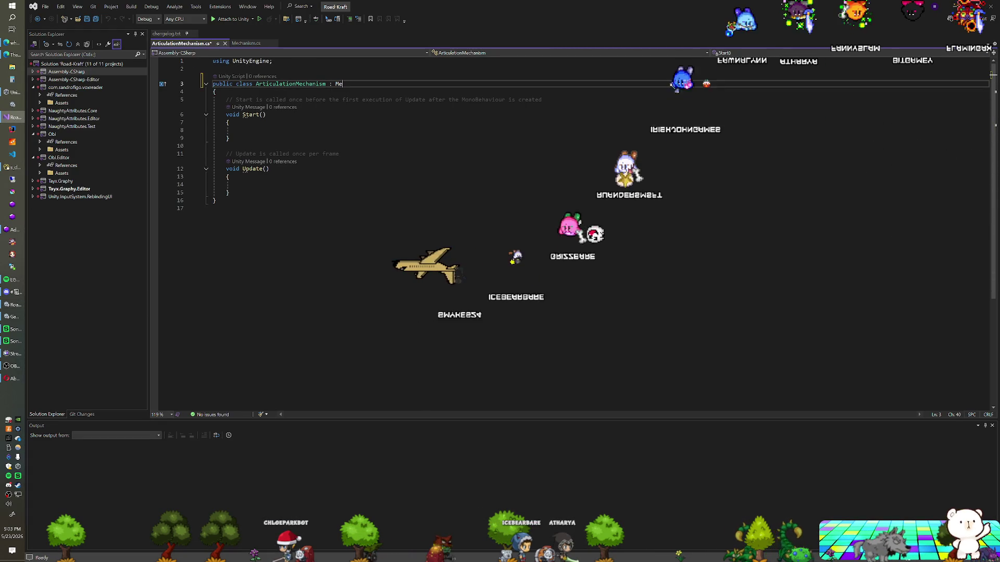
pyautogui.write('tchanism')
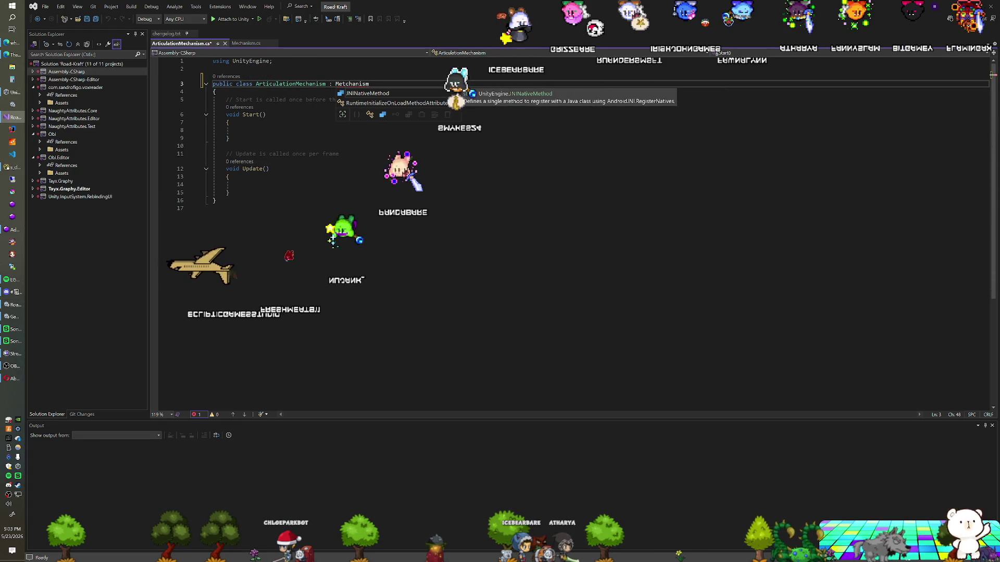
pyautogui.press('Left')
pyautogui.press('Left')
pyautogui.press('Left')
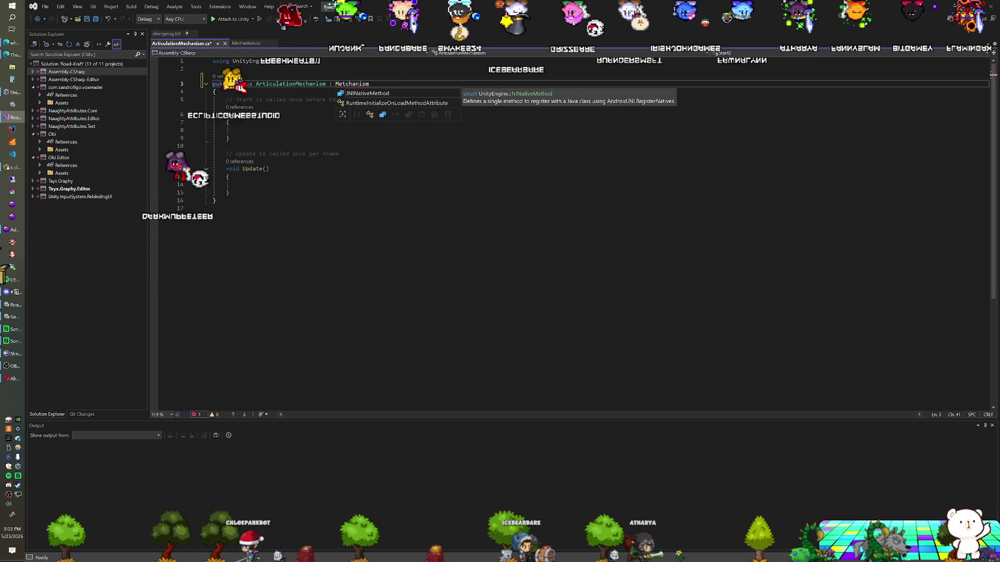
pyautogui.press('BackSpace')
pyautogui.press('Up')
pyautogui.press('Up')
pyautogui.hotkey('ctrl', 's')
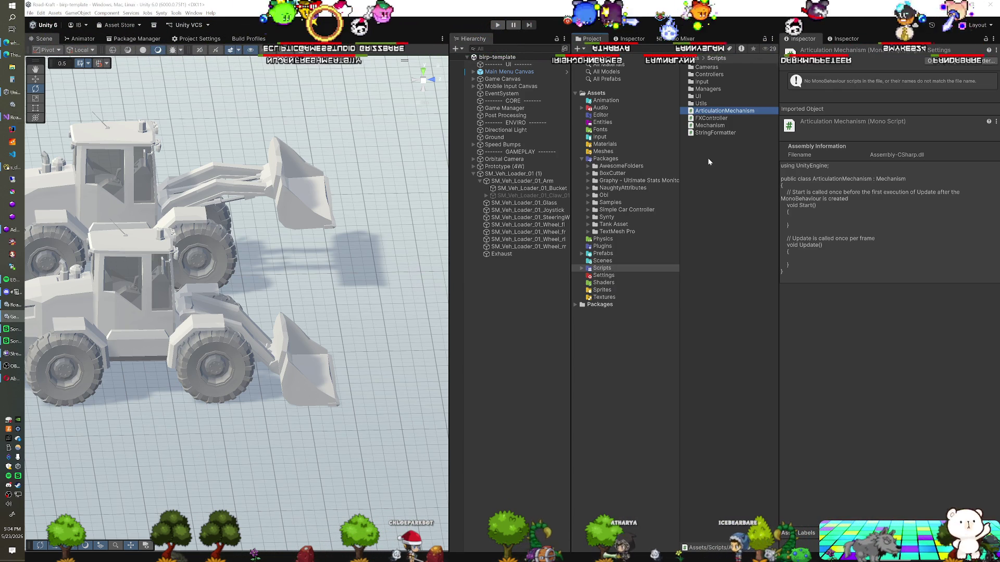
# Inside the Input folder, create a MonoBehaviour script named MechanismInput and open it for editing
pyautogui.doubleClick(708, 82)
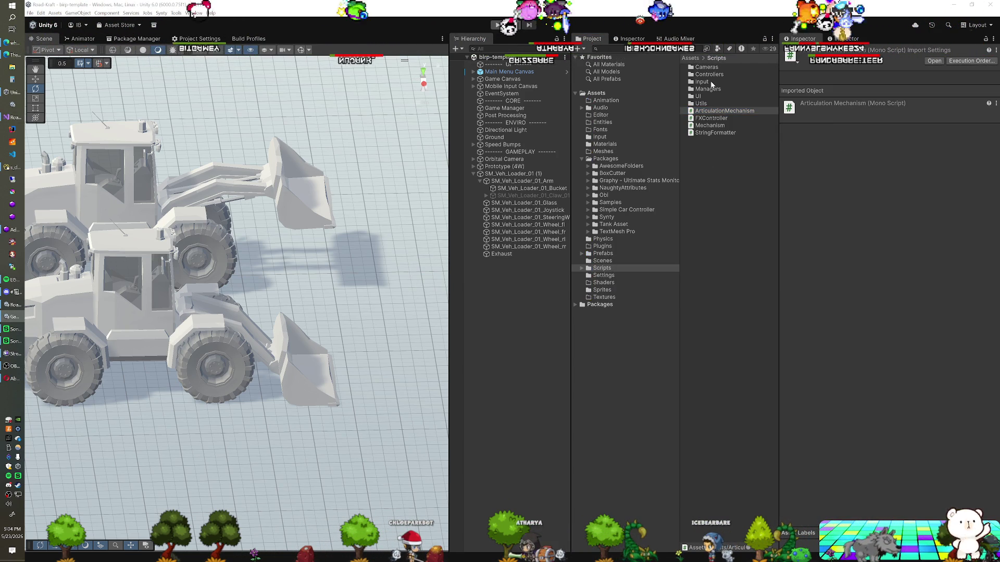
pyautogui.rightClick(703, 86)
pyautogui.moveTo(760, 92)
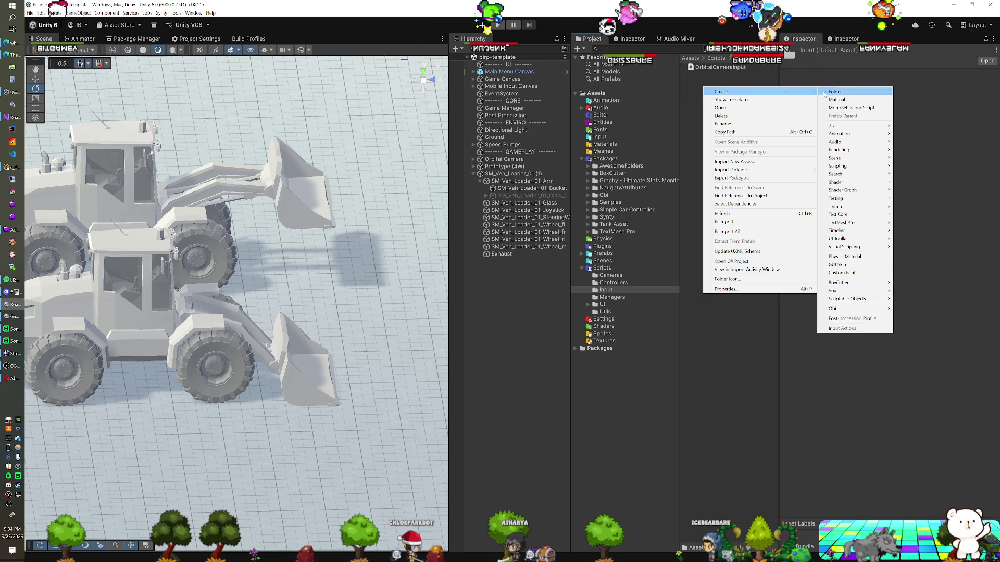
pyautogui.click(842, 107)
pyautogui.write('M')
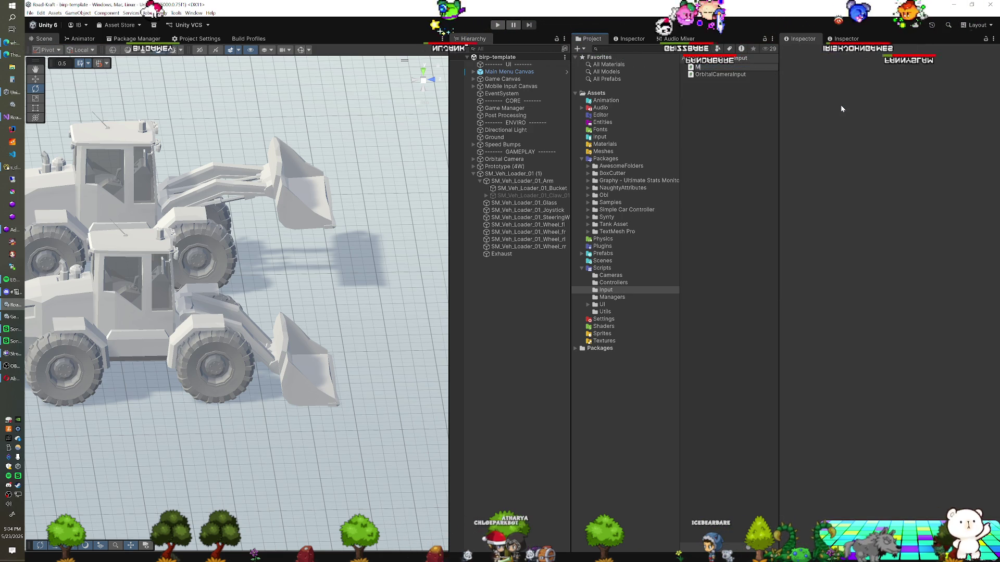
pyautogui.write('echanismInput')
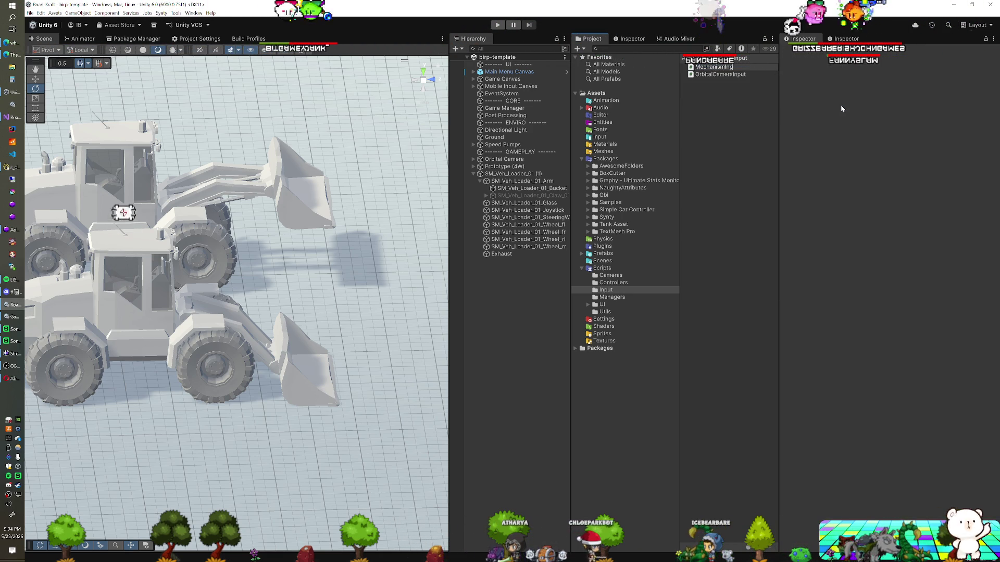
pyautogui.press('Return')
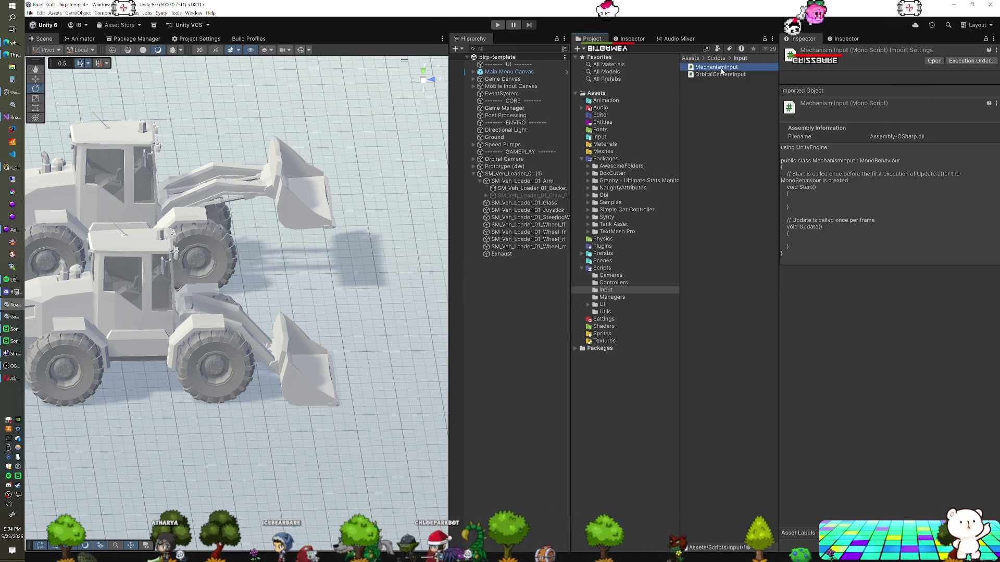
pyautogui.doubleClick(721, 69)
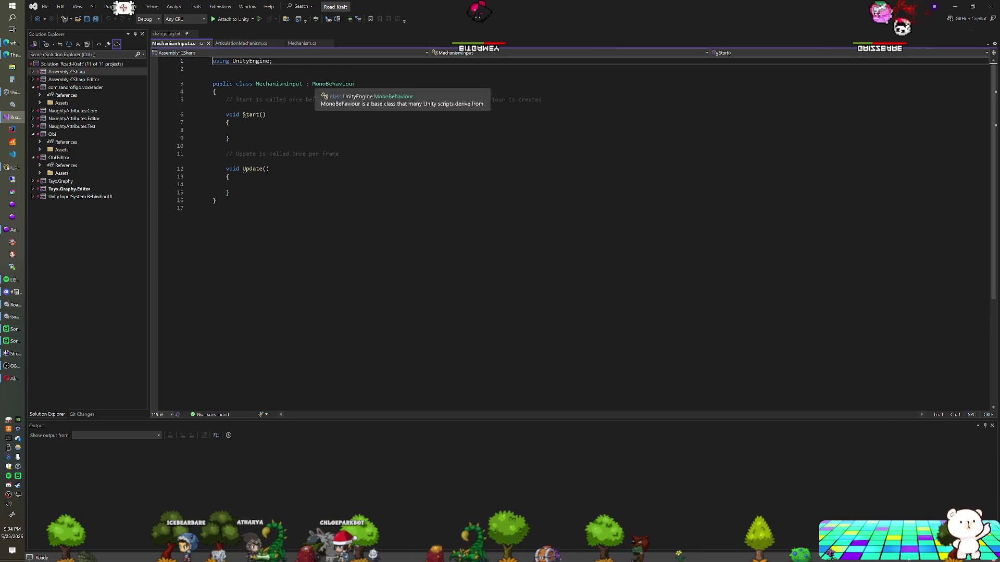
# Declare a 'PlayerInput playerInput;' field at the top of the MechanismInput class
pyautogui.press('Return')
pyautogui.press('Return')
pyautogui.press('Return')
pyautogui.press('Up')
pyautogui.press('Up')
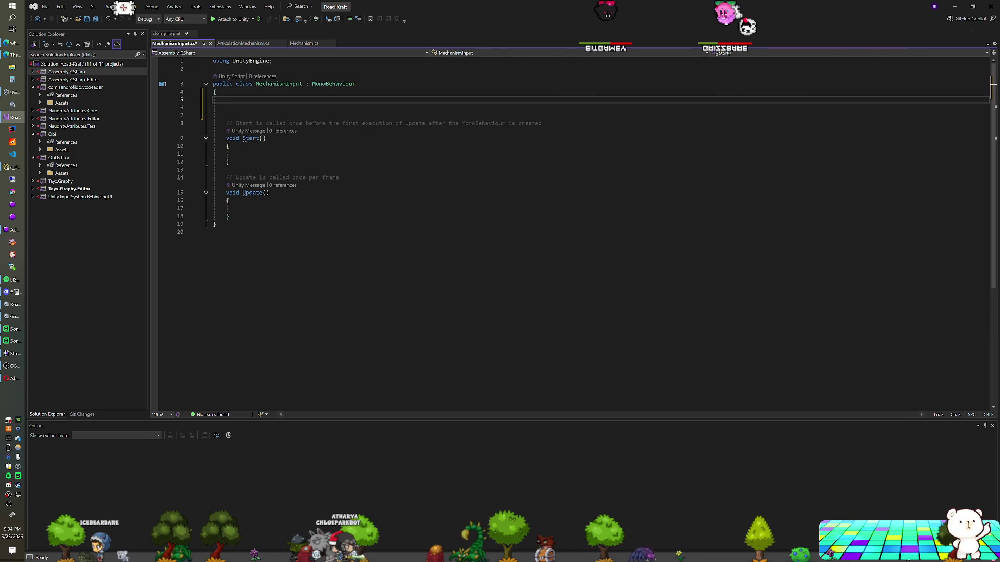
pyautogui.write('P')
pyautogui.press('Escape')
pyautogui.press('Up')
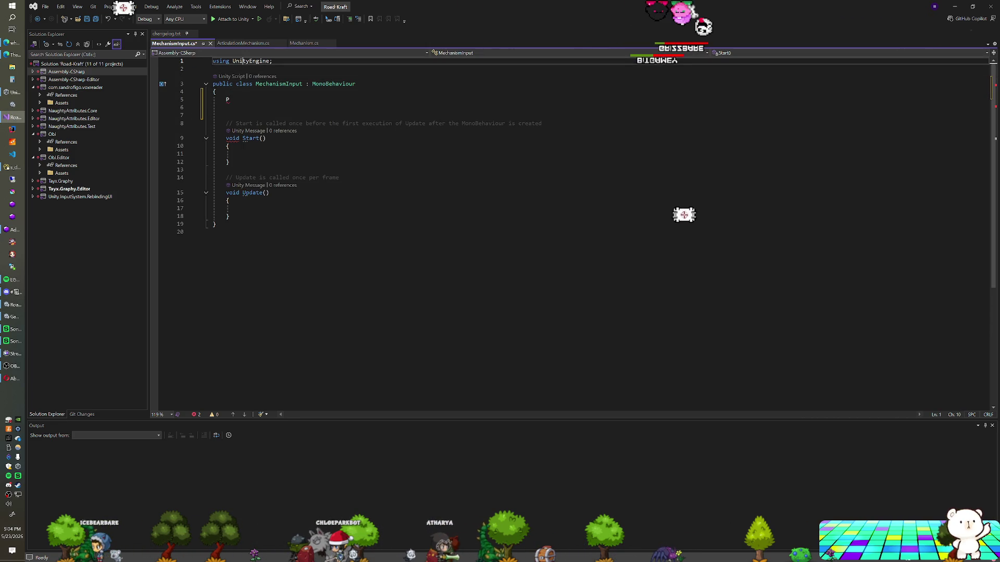
pyautogui.press('Down')
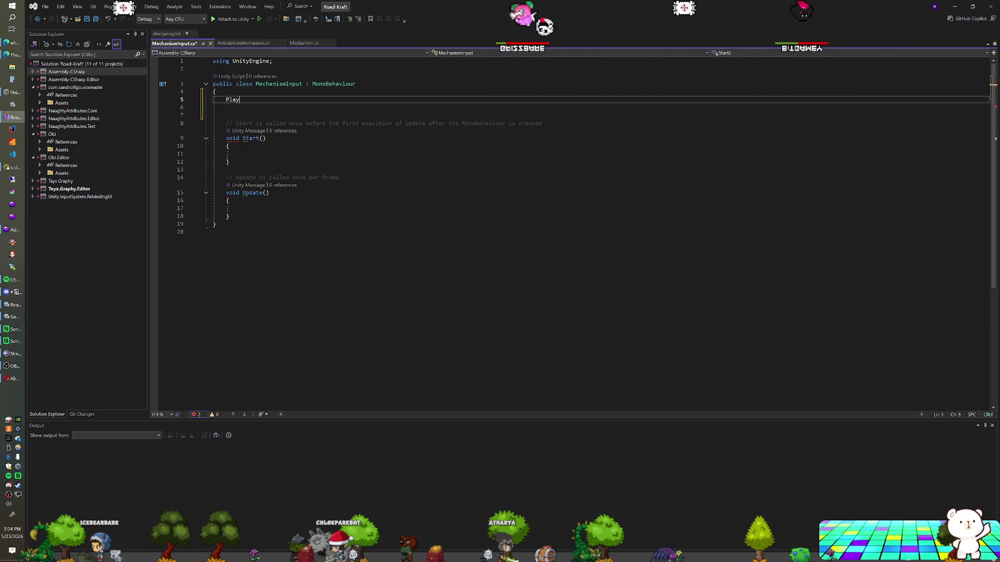
pyautogui.write('erInput playerInp')
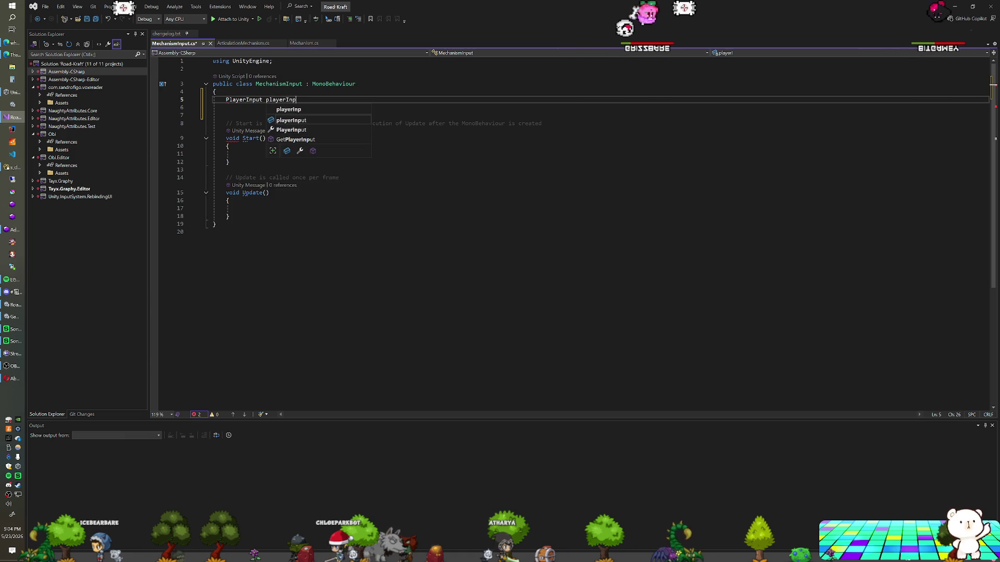
pyautogui.press('Tab')
pyautogui.press('Return')
pyautogui.press('Delete')
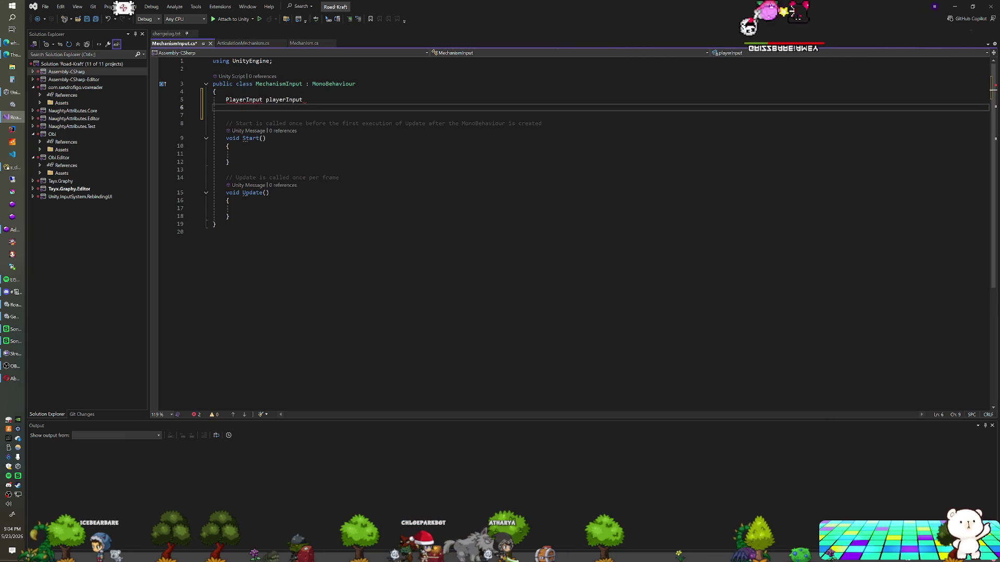
pyautogui.hotkey('ctrl', 'z')
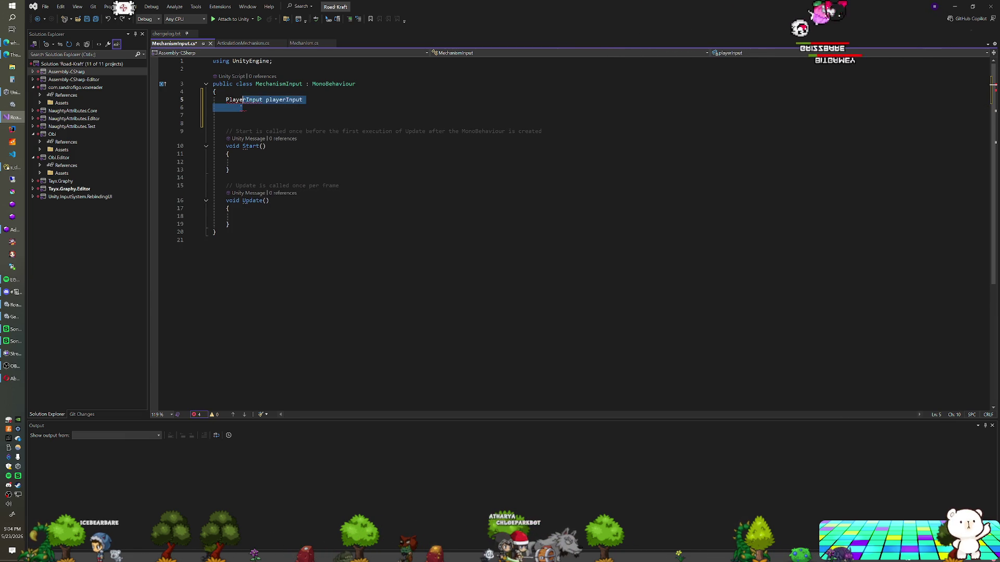
pyautogui.press('Up')
pyautogui.press('End')
pyautogui.write(';')
pyautogui.press('Down')
# Add 'using UnityEngine.InputSystem;' below the 'using UnityEngine;' directive
pyautogui.press('Delete')
pyautogui.press('Up')
pyautogui.press('Up')
pyautogui.press('Up')
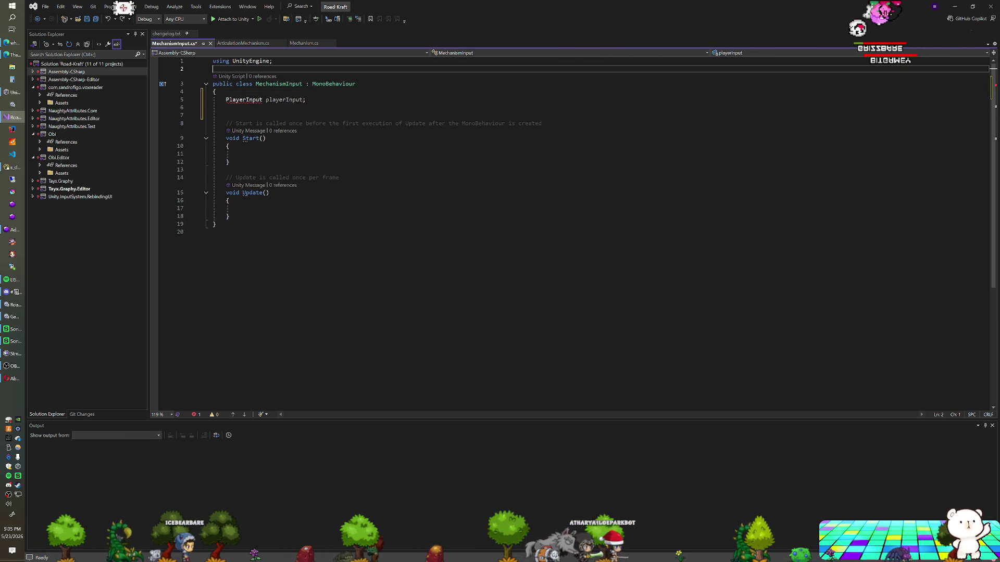
pyautogui.press('Return')
pyautogui.press('Up')
pyautogui.write('using In')
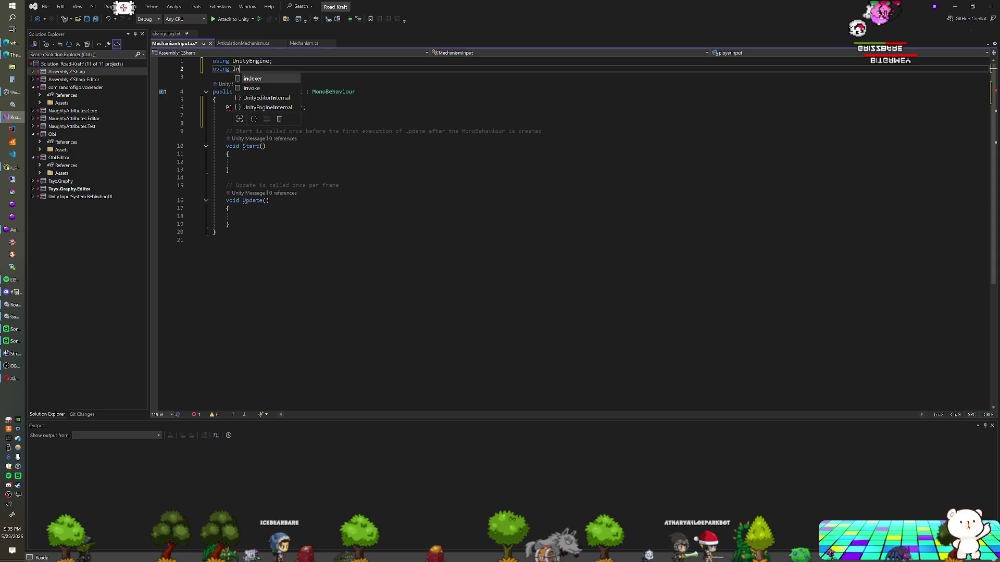
pyautogui.press('BackSpace')
pyautogui.press('BackSpace')
pyautogui.write('UnityEngine.')
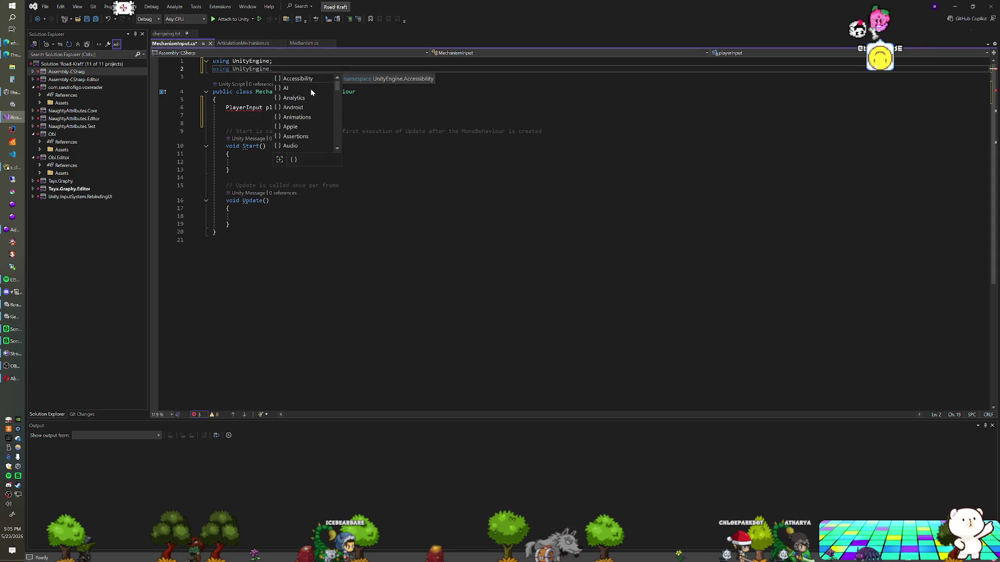
pyautogui.write('InputSystem;')
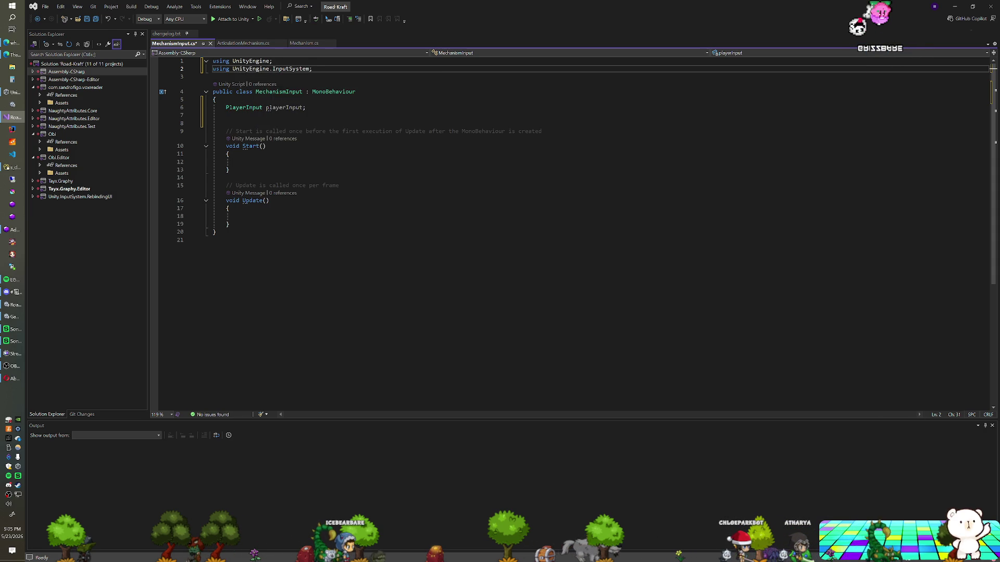
pyautogui.moveTo(230, 224); pyautogui.dragTo(237, 146)
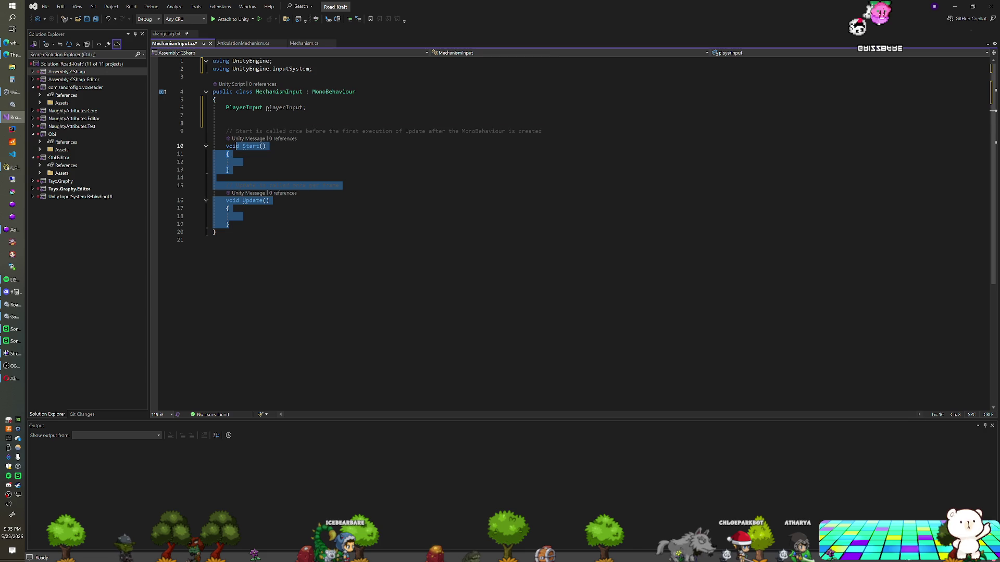
# Replace Start and Update with an Awake method setting playerInput = FindAnyObjectByType<PlayerInput>()
pyautogui.press('Delete')
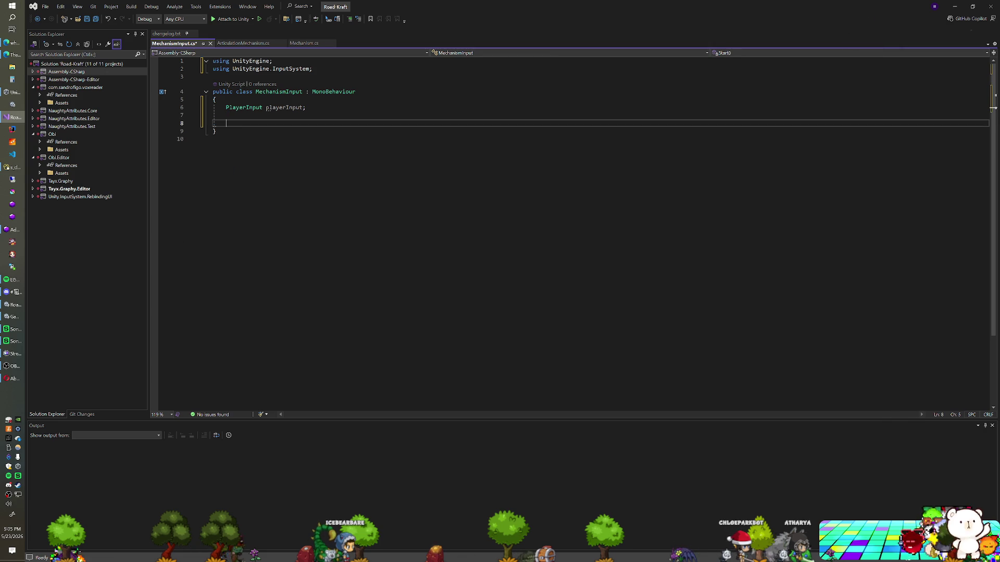
pyautogui.write('public vir')
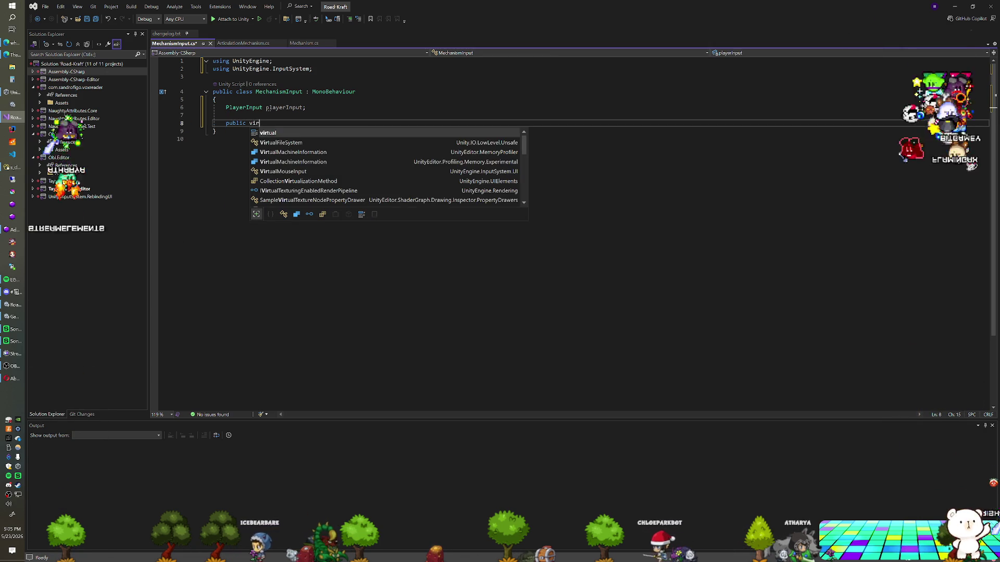
pyautogui.press('BackSpace')
pyautogui.press('BackSpace')
pyautogui.press('BackSpace')
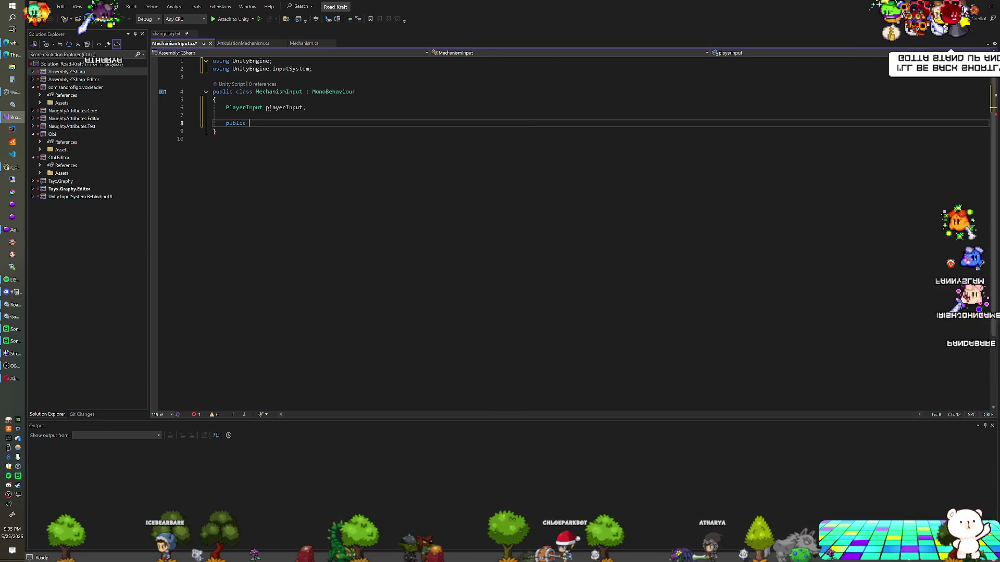
pyautogui.press('BackSpace')
pyautogui.press('BackSpace')
pyautogui.press('BackSpace')
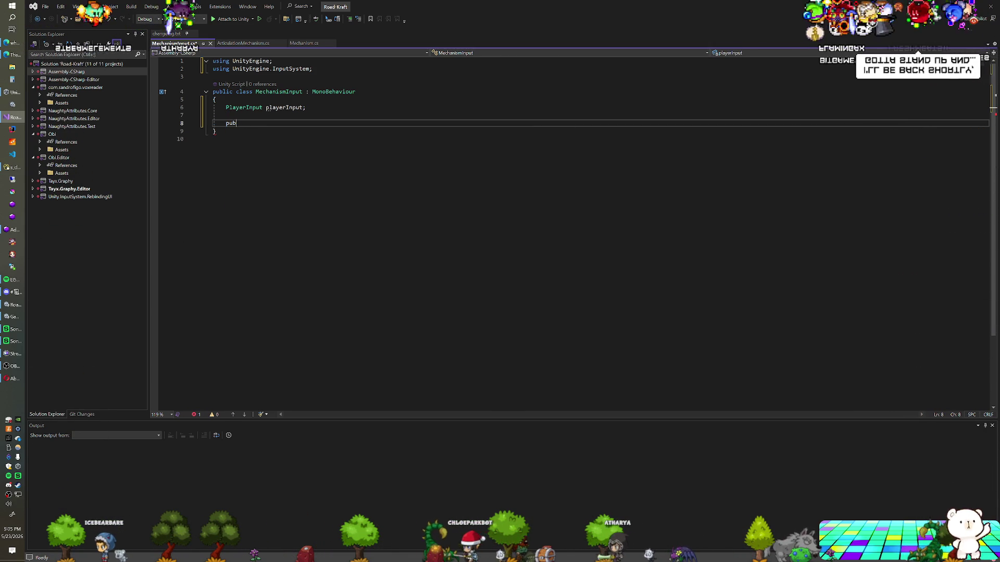
pyautogui.write('voidAwake')
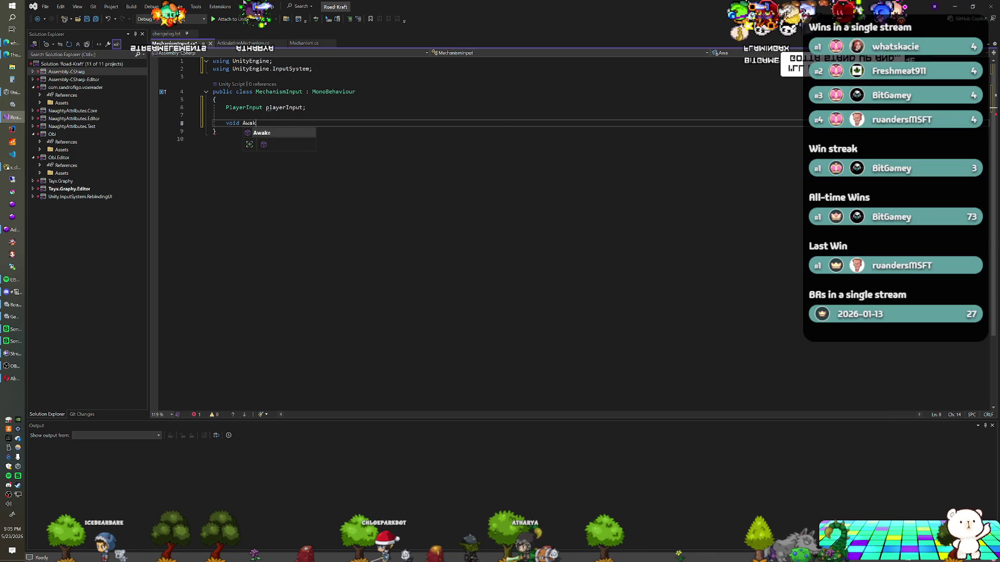
pyautogui.press('Tab')
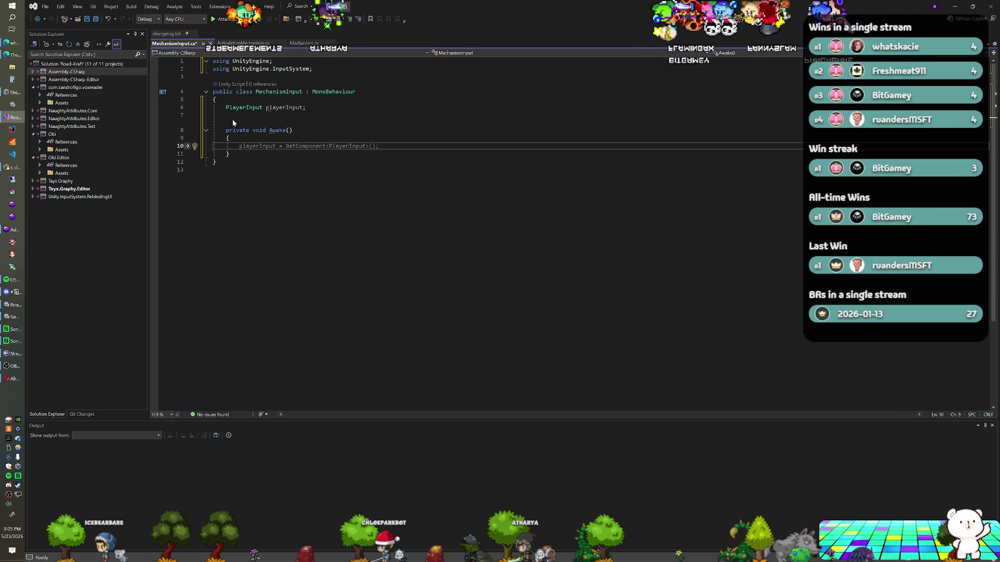
pyautogui.write('playerIn')
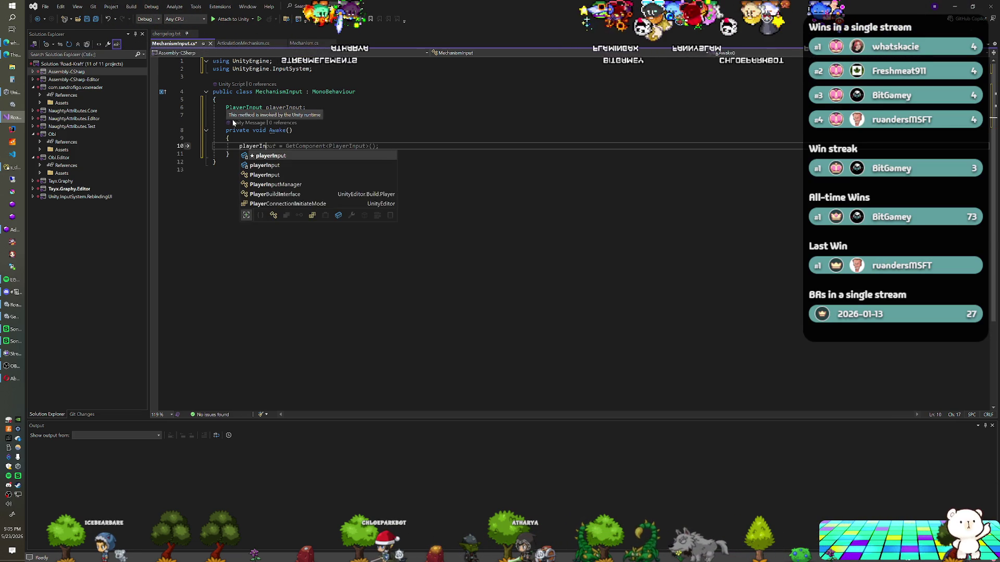
pyautogui.write('put = F')
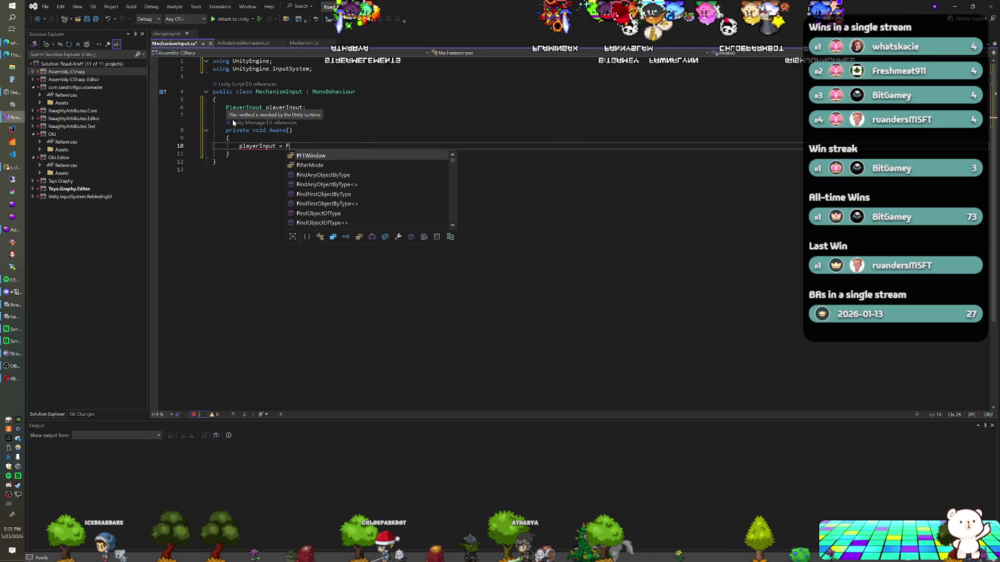
pyautogui.write('indA')
pyautogui.press('Tab')
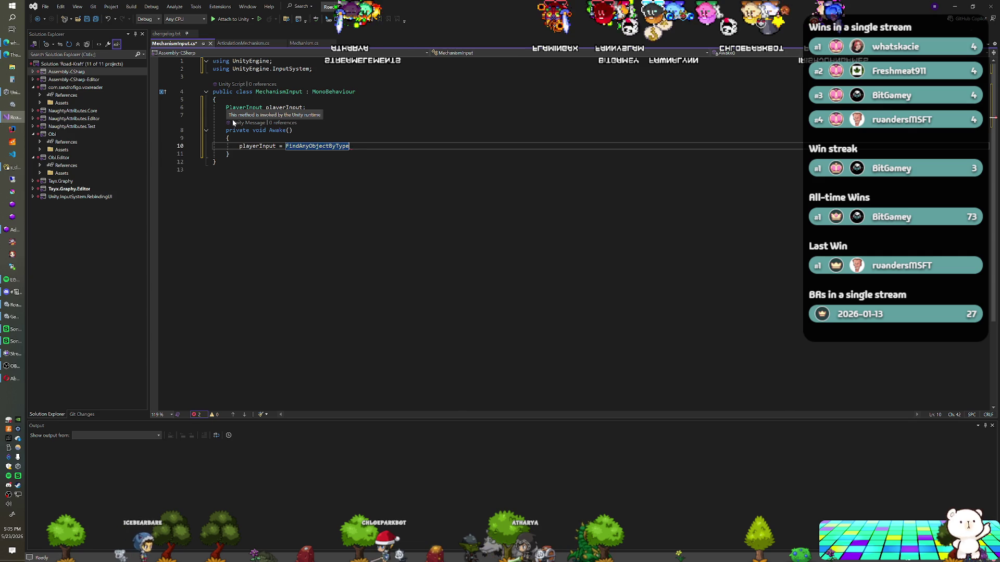
pyautogui.write('<PlayuerIn')
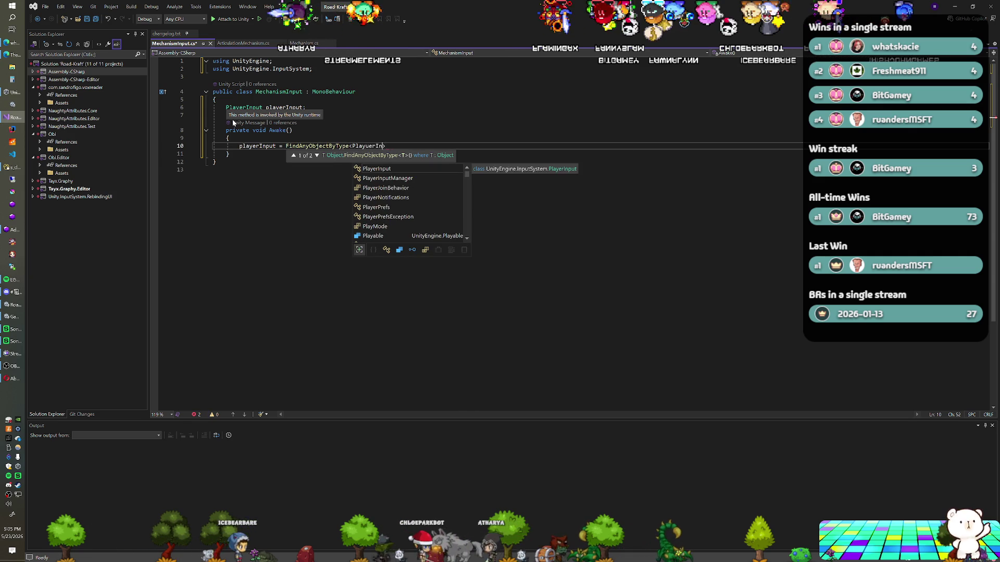
pyautogui.press('BackSpace')
pyautogui.press('BackSpace')
pyautogui.write('erInput')
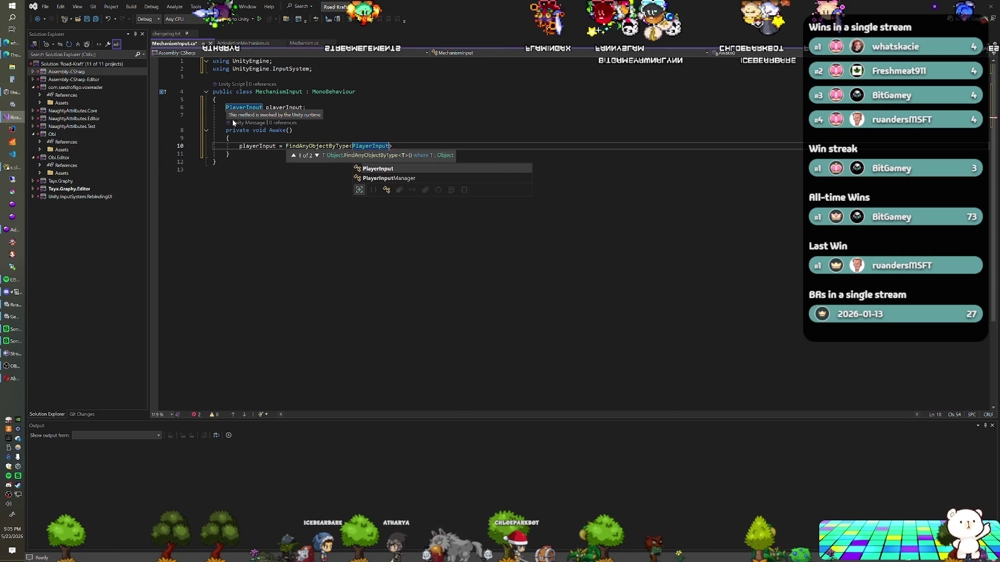
pyautogui.write('>();')
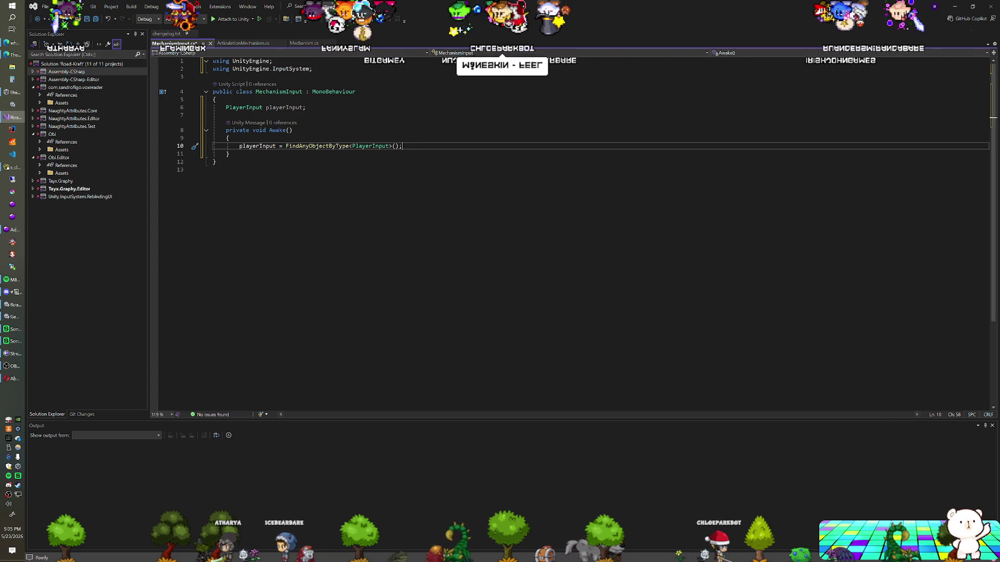
pyautogui.press('Up')
pyautogui.press('Up')
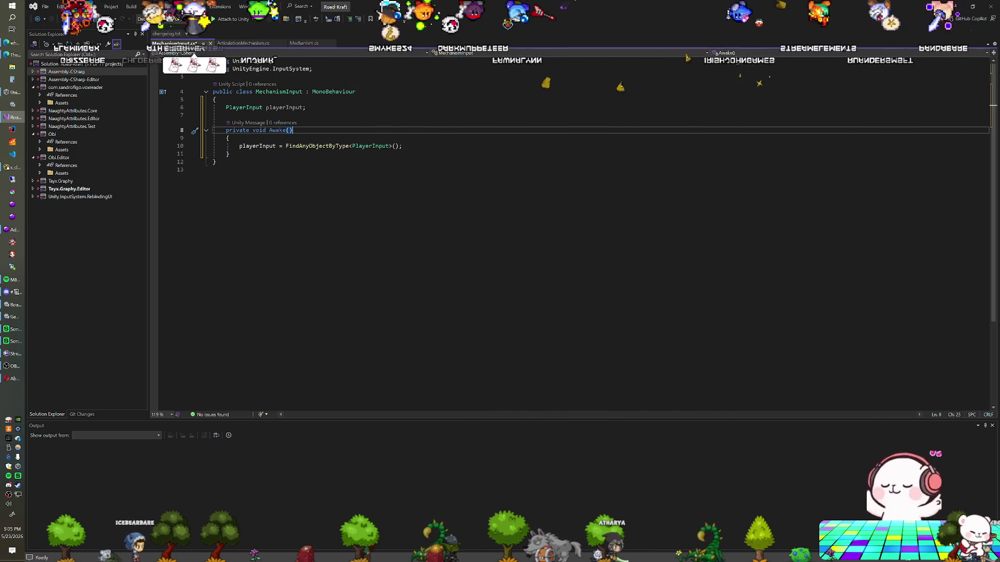
# Add a [SerializeField] string actionName field below the playerInput field
pyautogui.click(226, 115)
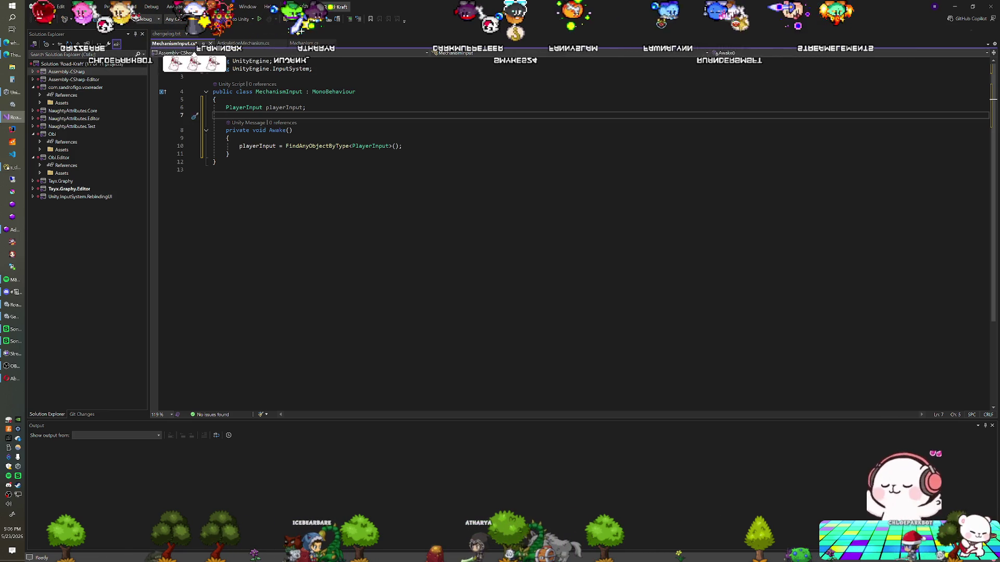
pyautogui.click(307, 107)
pyautogui.press('Return')
pyautogui.press('Return')
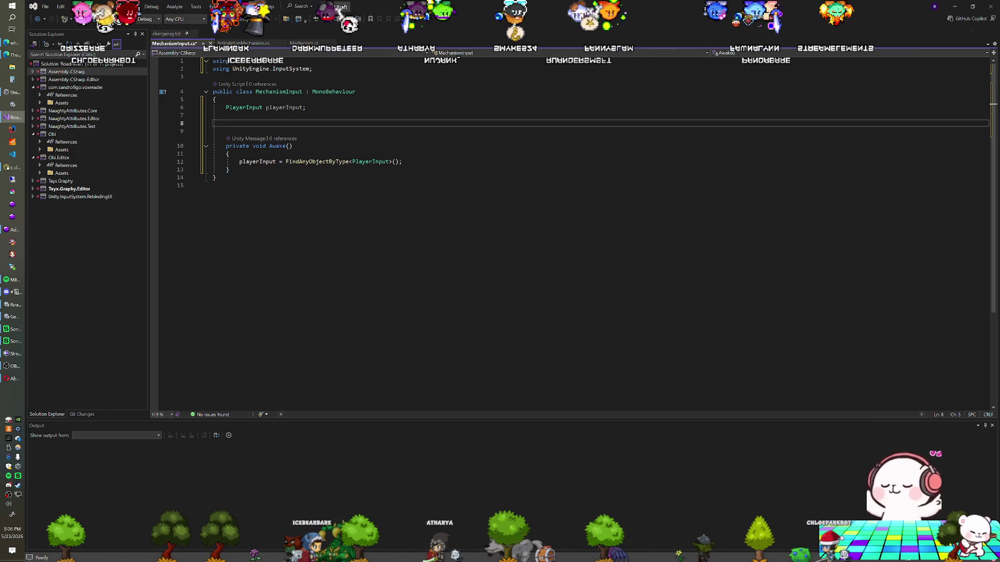
pyautogui.hotkey('ctrl', 'z')
pyautogui.hotkey('ctrl', 'z')
pyautogui.press('Up')
pyautogui.press('Up')
pyautogui.press('Return')
pyautogui.press('Return')
pyautogui.press('Up')
pyautogui.write('[SerializeField]')
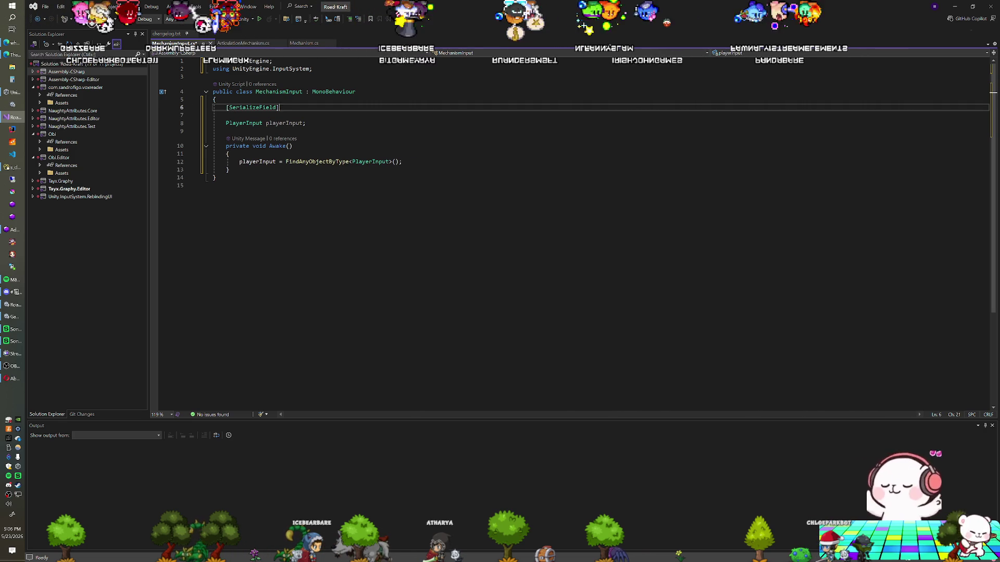
pyautogui.write(' string action')
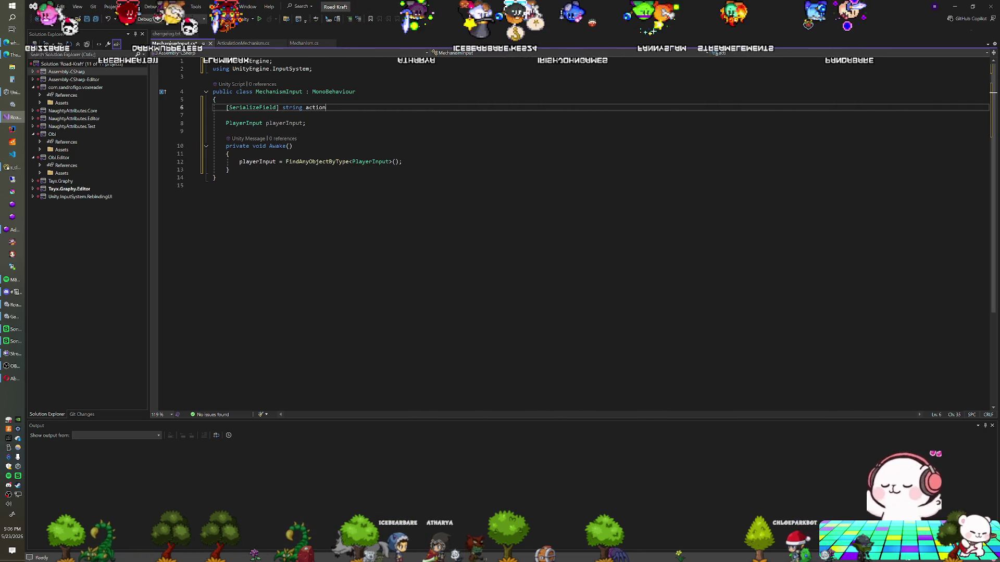
# Add an 'InputAction action;' field and assign it in Awake via playerInput.actions.FindAction(actionName)
pyautogui.click(403, 161)
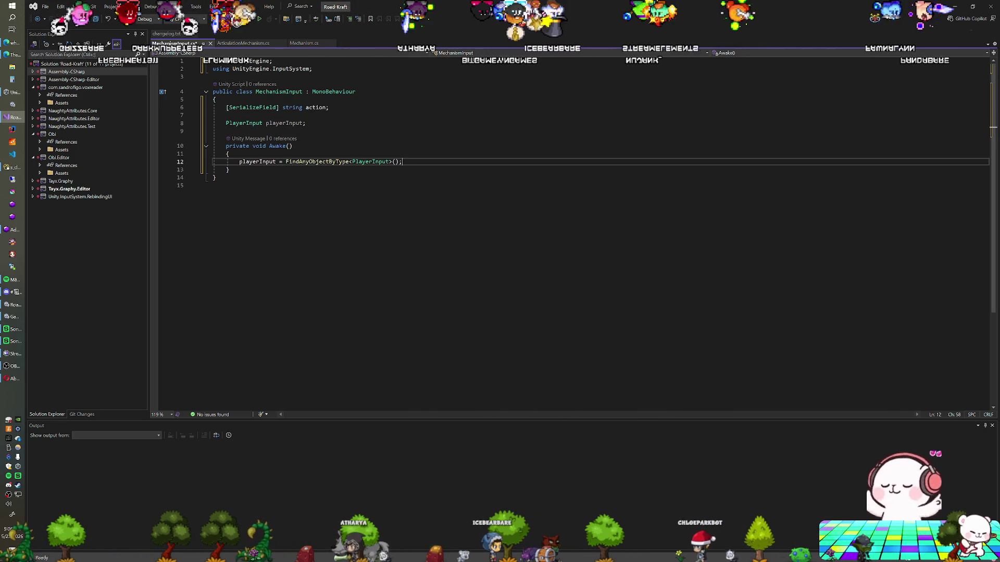
pyautogui.press('Return')
pyautogui.press('Return')
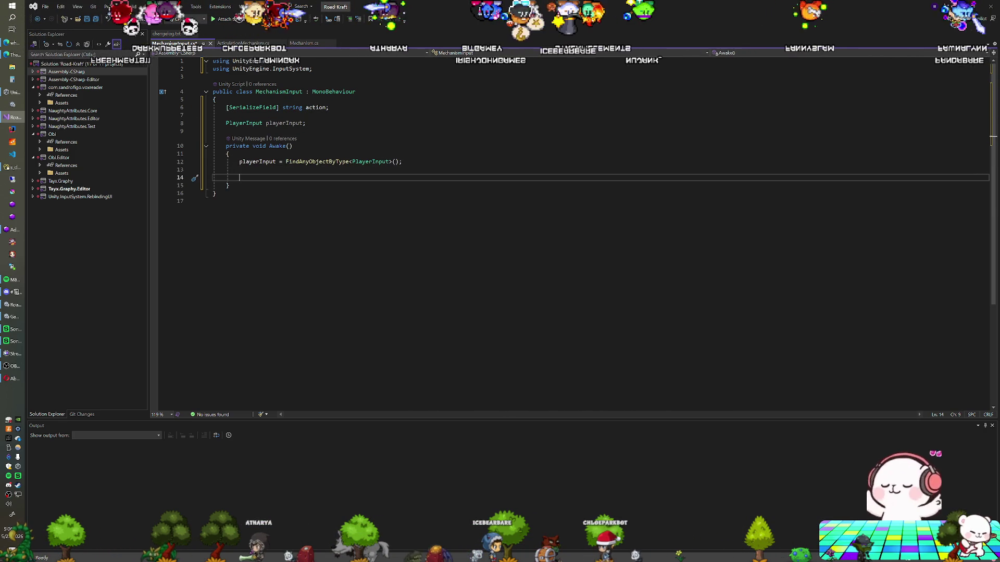
pyautogui.click(307, 122)
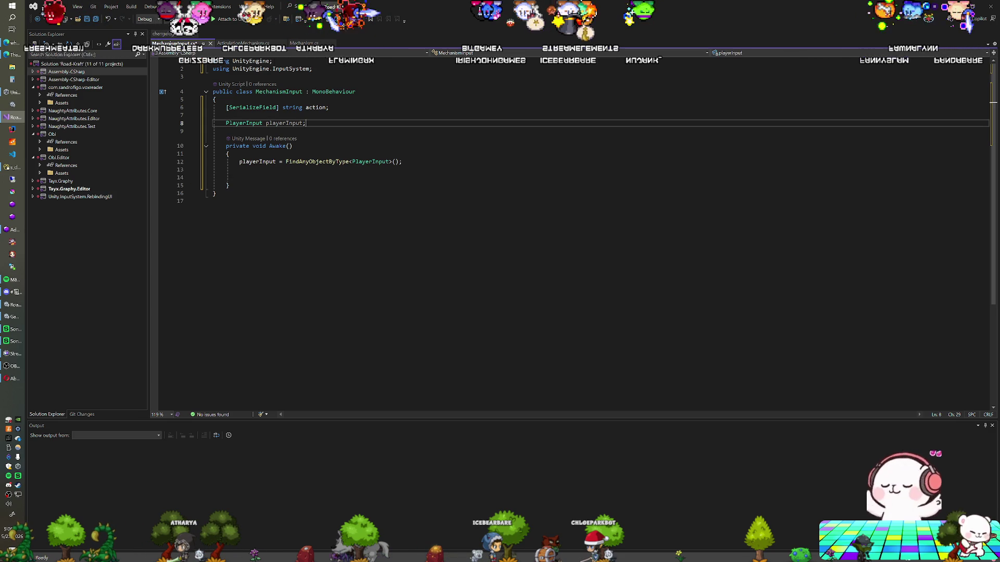
pyautogui.click(327, 107)
pyautogui.write('Name')
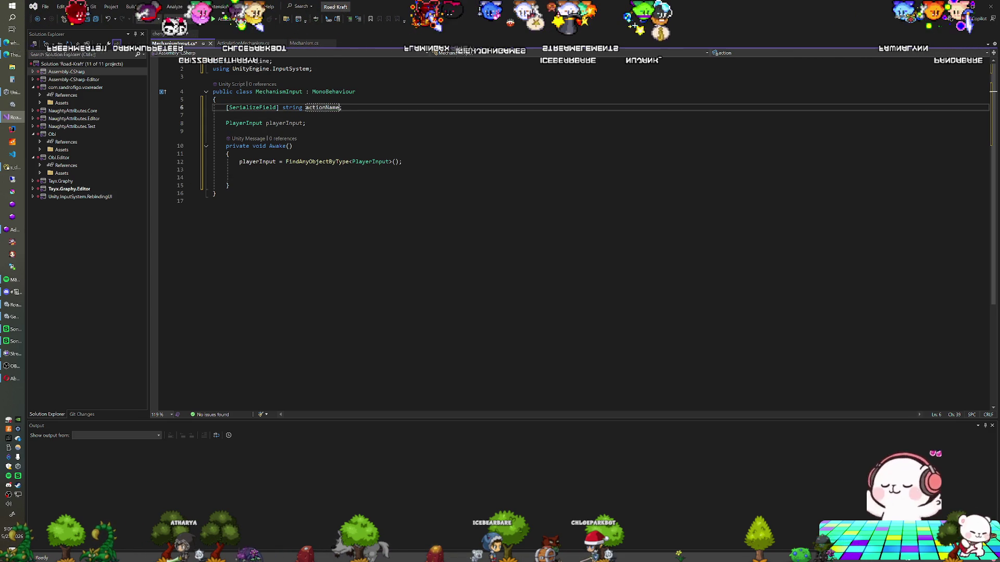
pyautogui.click(306, 123)
pyautogui.press('Return')
pyautogui.press('Return')
pyautogui.write('Input')
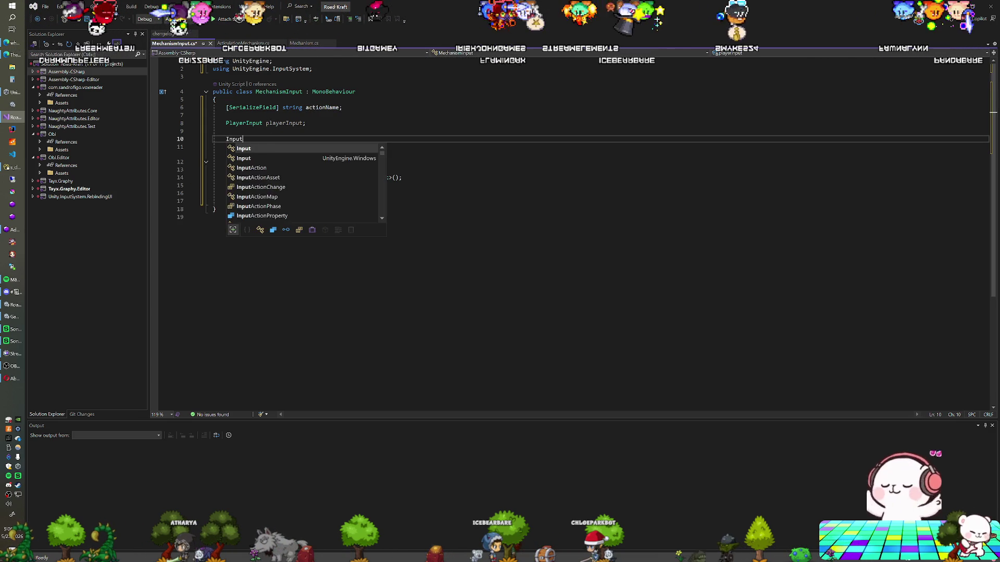
pyautogui.write('Action action;')
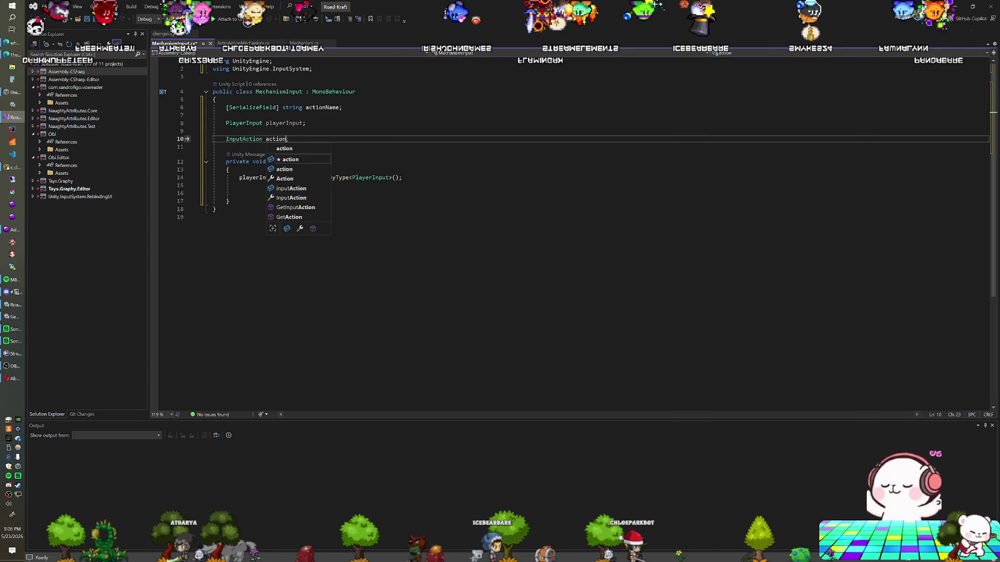
pyautogui.click(239, 193)
pyautogui.write('act')
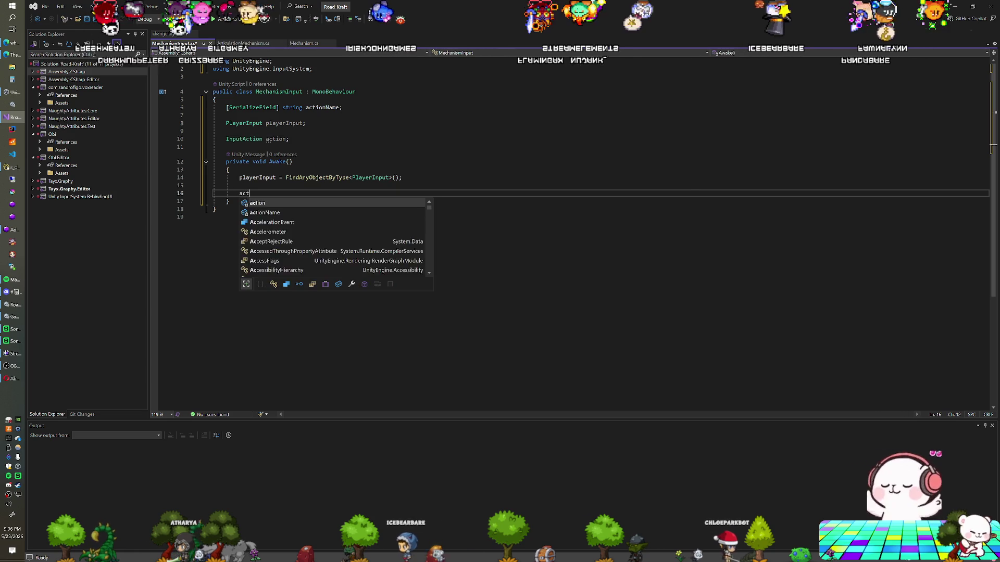
pyautogui.write('ion = playerInp')
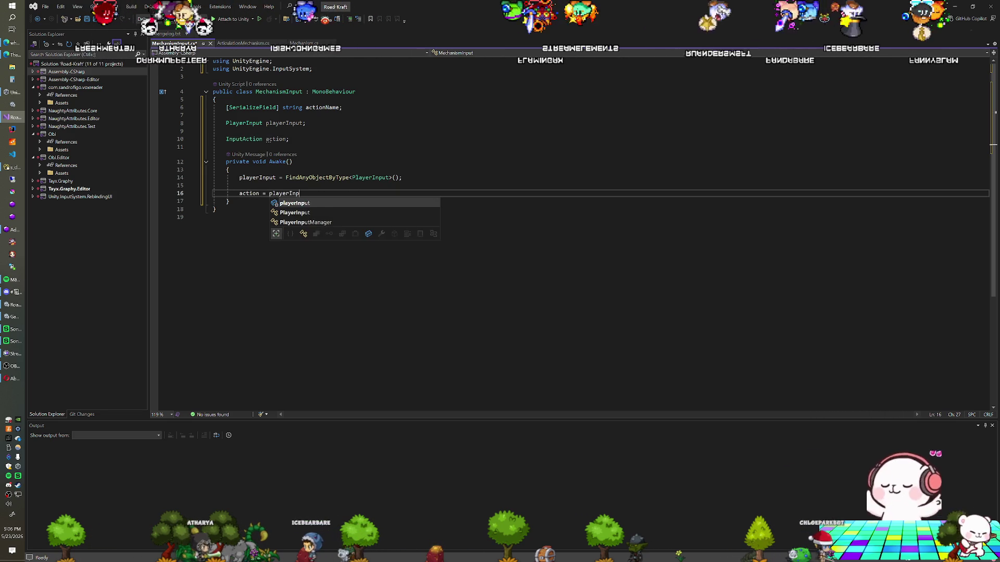
pyautogui.write('ut.act')
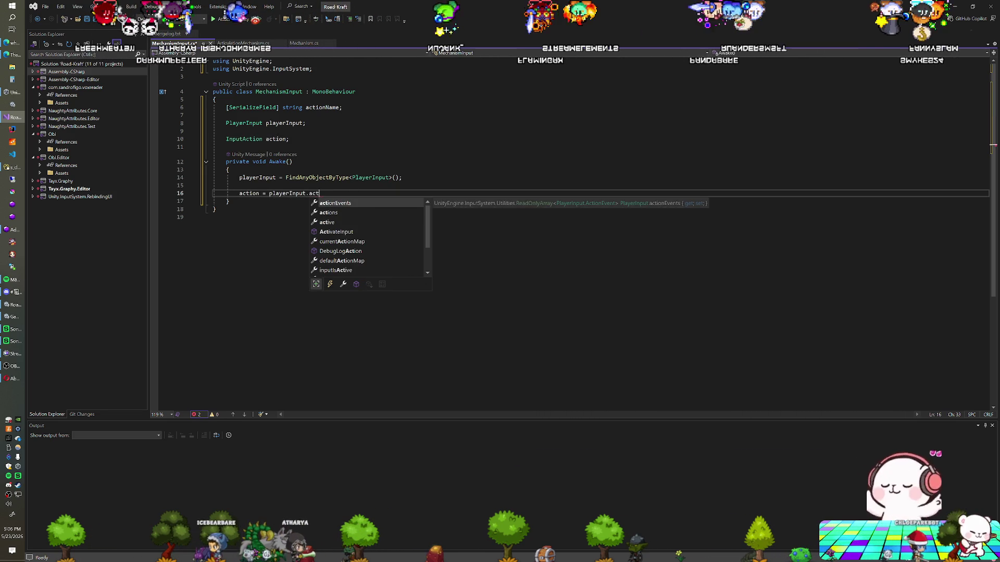
pyautogui.write('ions.FindAction(')
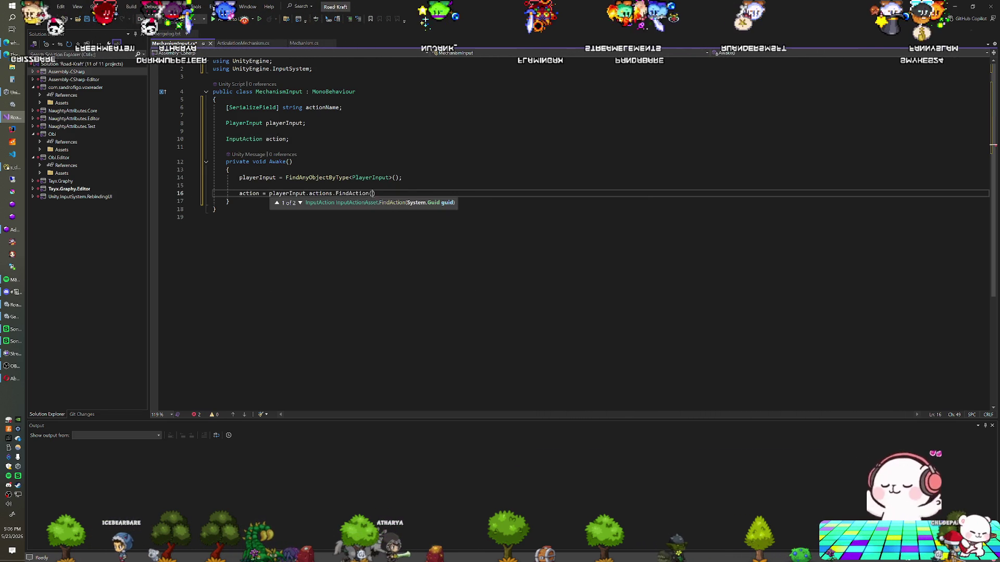
pyautogui.write('actionName)')
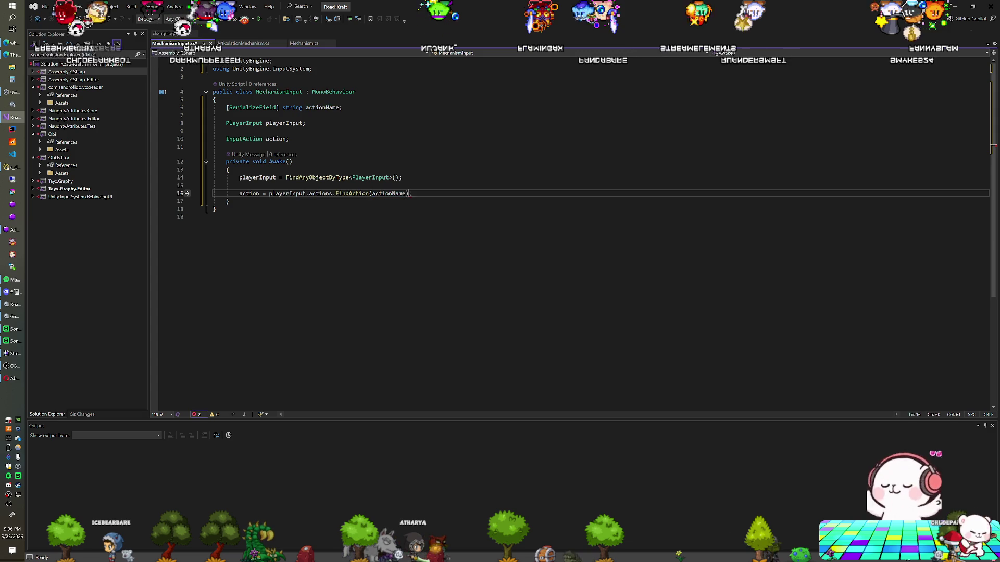
pyautogui.press('Return')
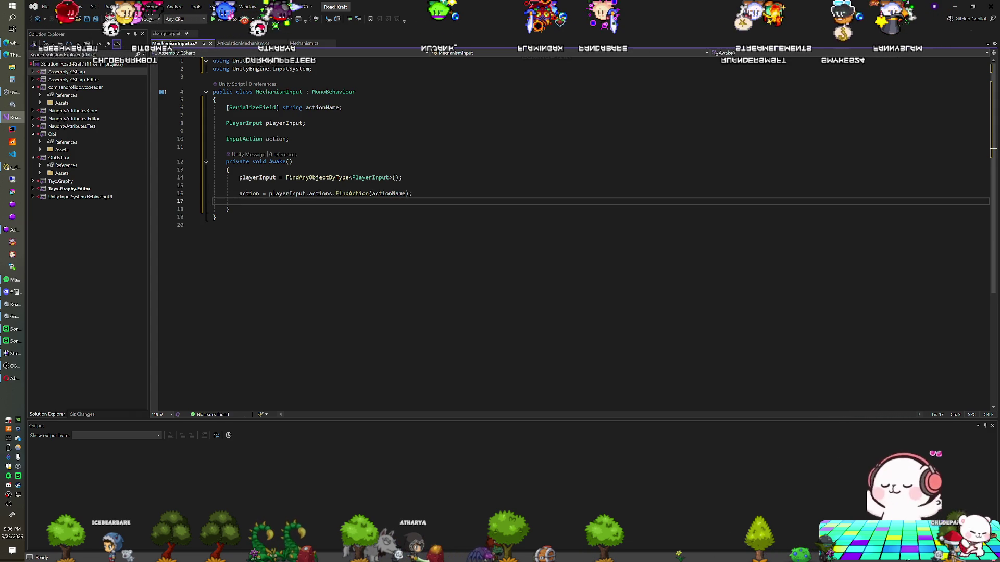
# In Awake, add 'action.performed += ActionPerformed;' and 'action.canceled += ActionCanceled;'
pyautogui.press('Return')
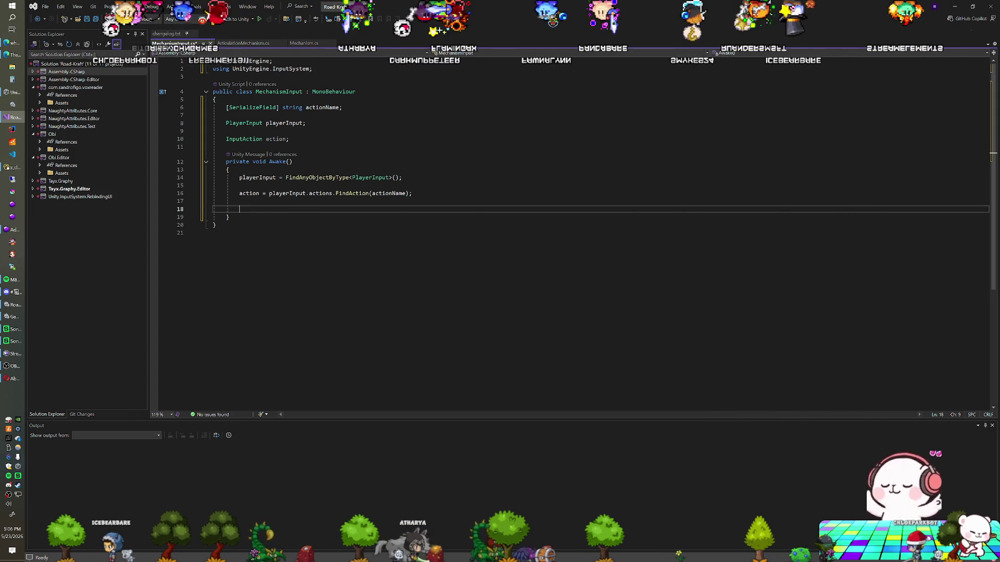
pyautogui.press('BackSpace')
pyautogui.write('action.')
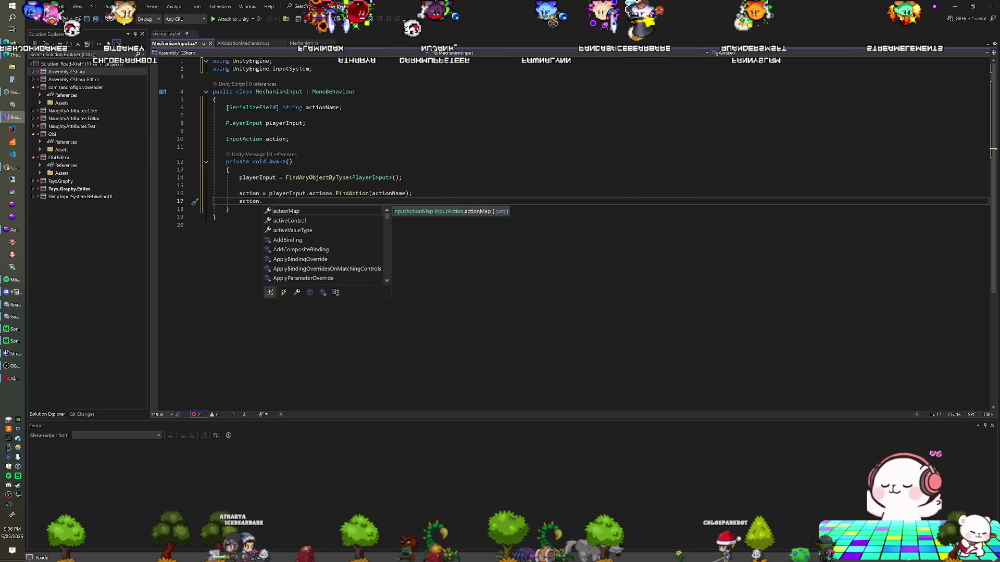
pyautogui.write('performed += ')
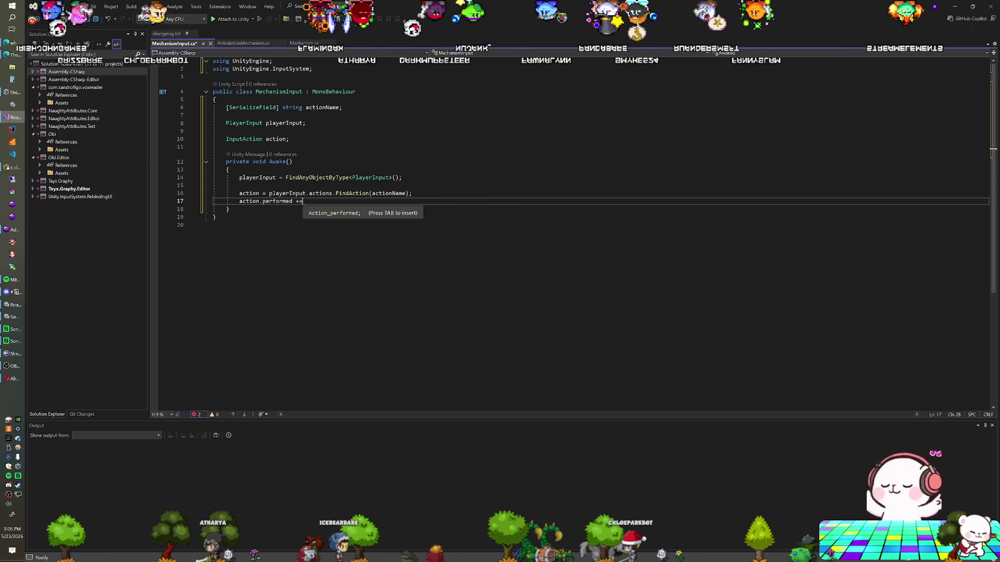
pyautogui.write('ActionPerformed;')
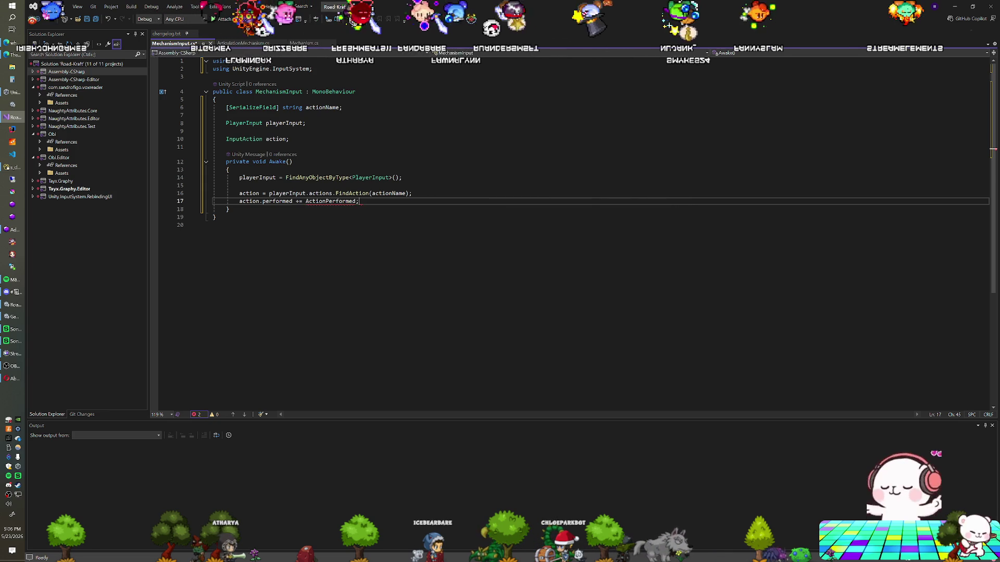
pyautogui.press('Return')
pyautogui.write('action.acn')
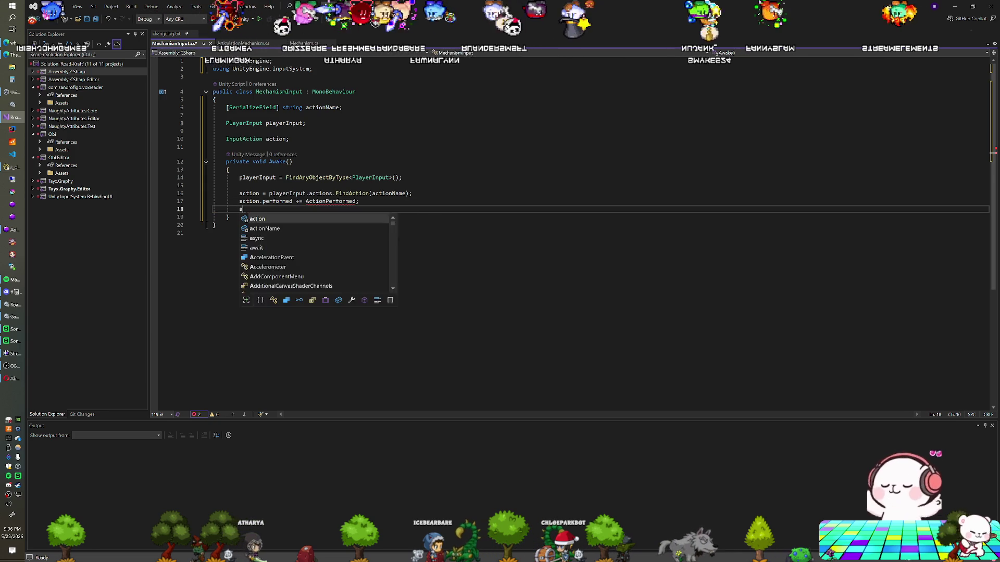
pyautogui.press('BackSpace')
pyautogui.press('BackSpace')
pyautogui.press('BackSpace')
pyautogui.write('can')
pyautogui.press('Tab')
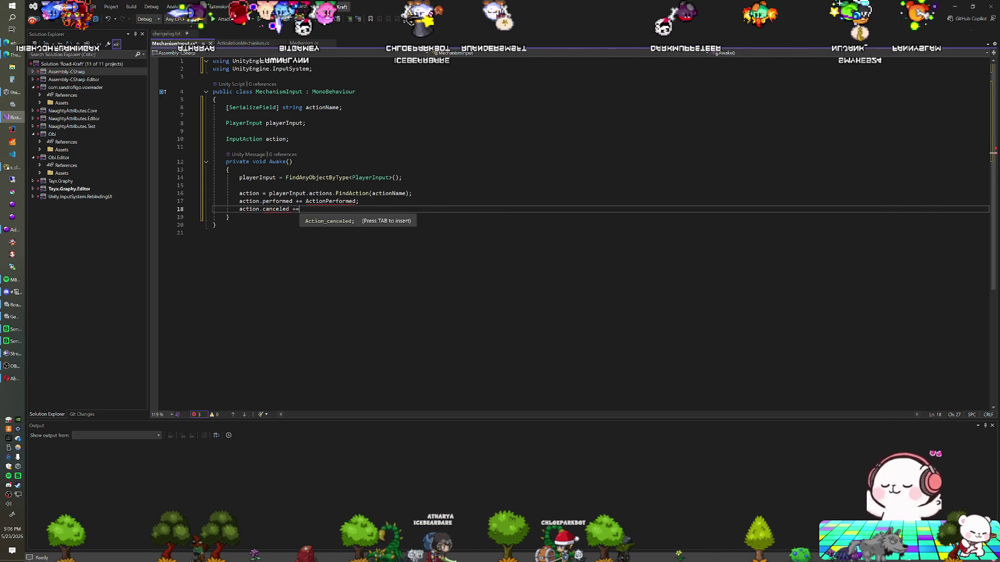
pyautogui.write(' ActionCance')
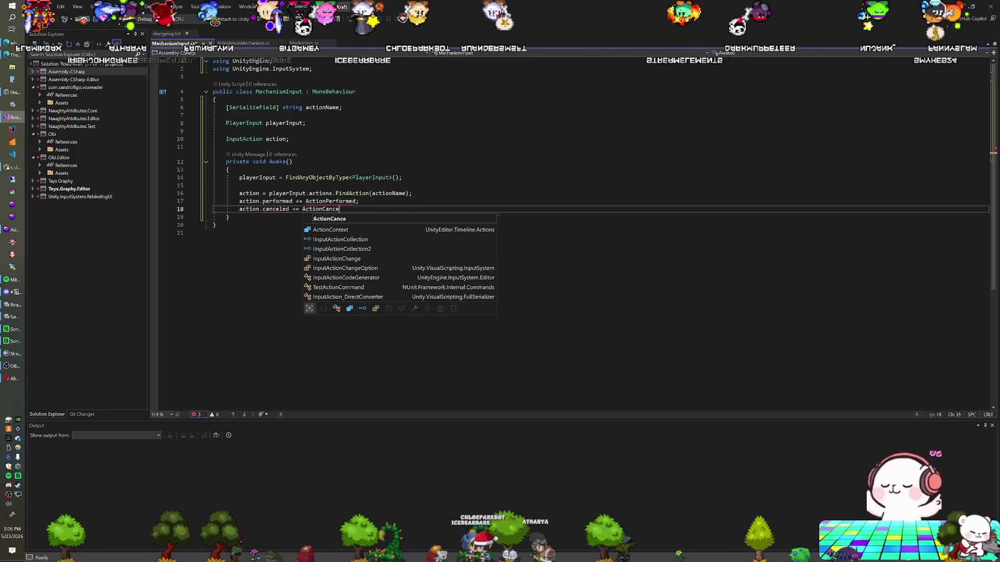
pyautogui.write('led;')
pyautogui.press('Down')
pyautogui.press('Return')
pyautogui.press('Return')
pyautogui.write('void ')
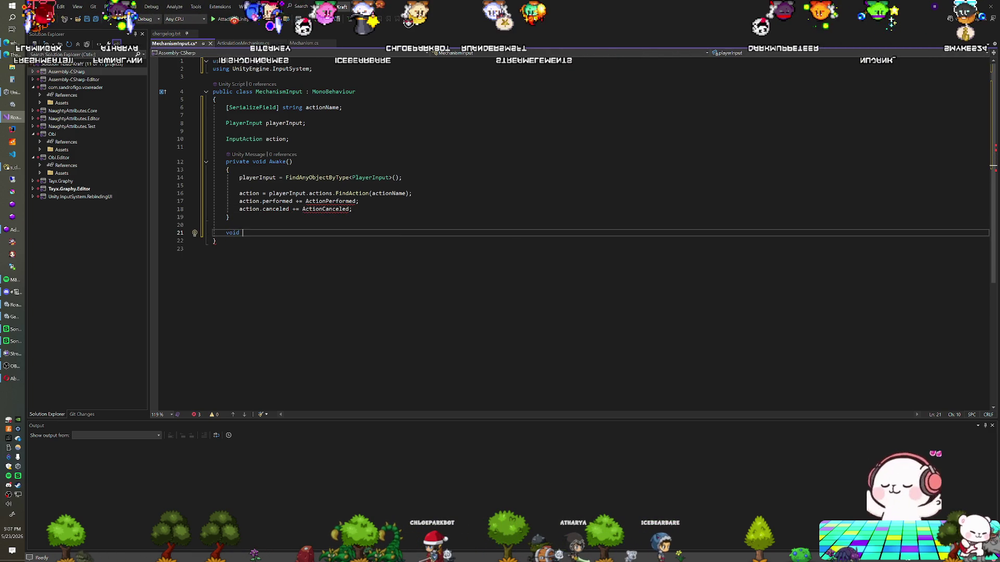
pyautogui.write('ActionPer')
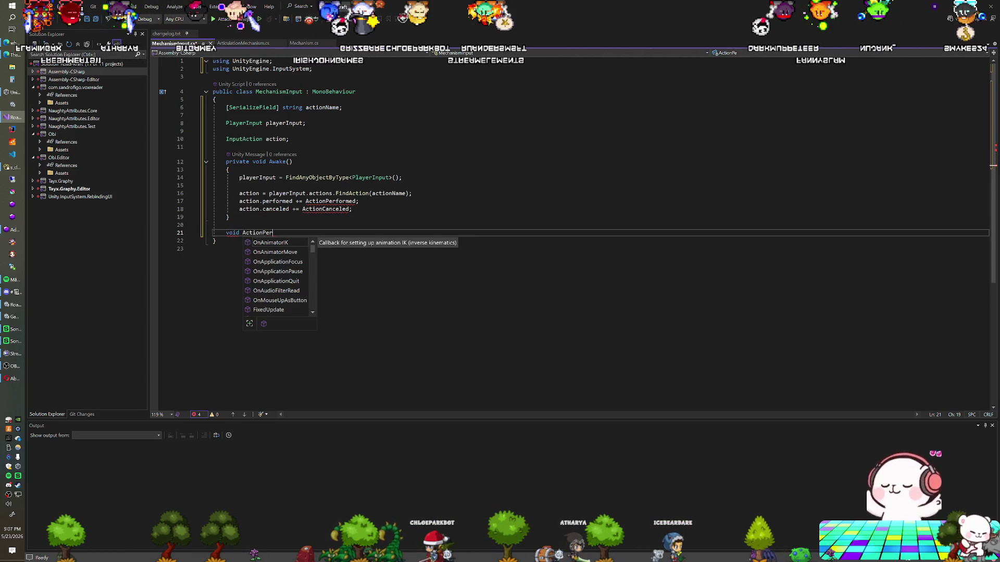
pyautogui.write('formed(In')
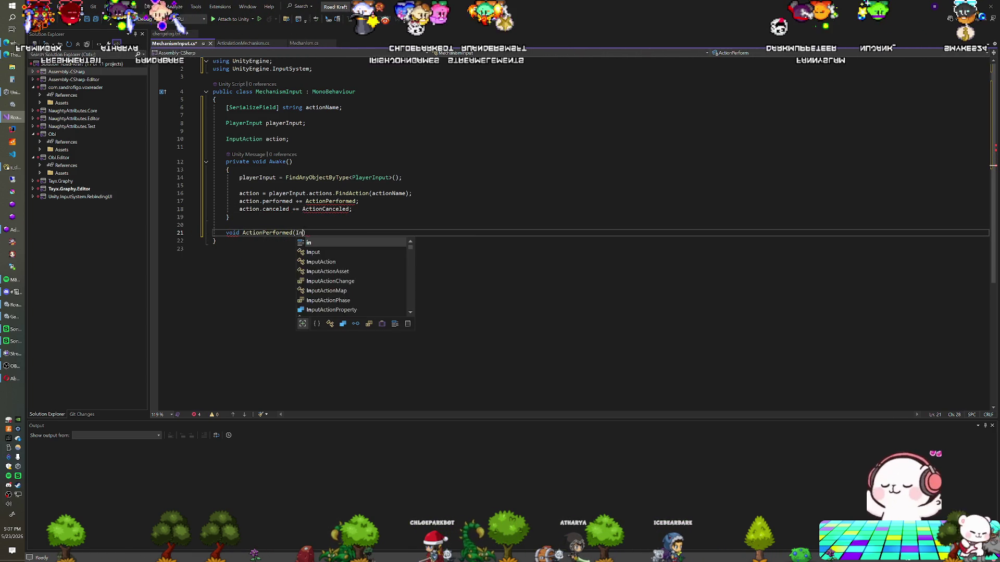
pyautogui.write('on.CallbackContex')
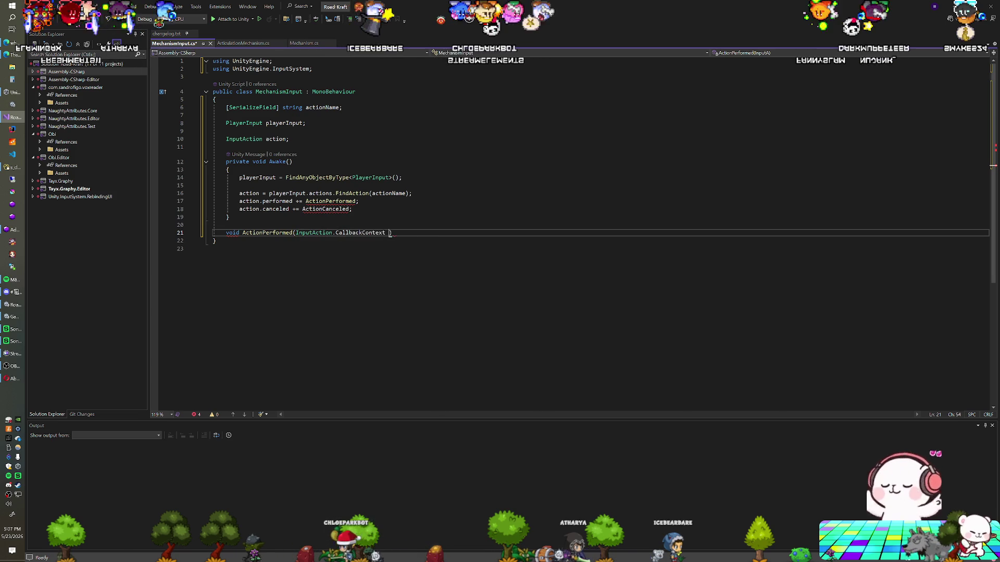
pyautogui.write('t')
# Write an empty ActionPerformed(InputAction.CallbackContext _context) method and duplicate it as ActionCanceled
pyautogui.press('Return')
pyautogui.write('{')
pyautogui.press('Return')
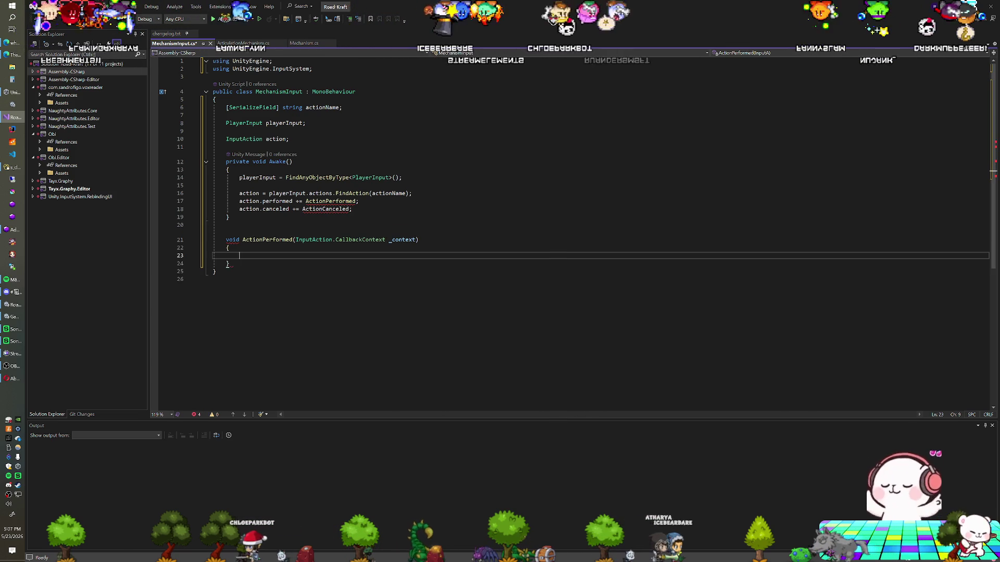
pyautogui.hotkey('shift', 'Up')
pyautogui.hotkey('shift', 'Up')
pyautogui.hotkey('shift', 'Up')
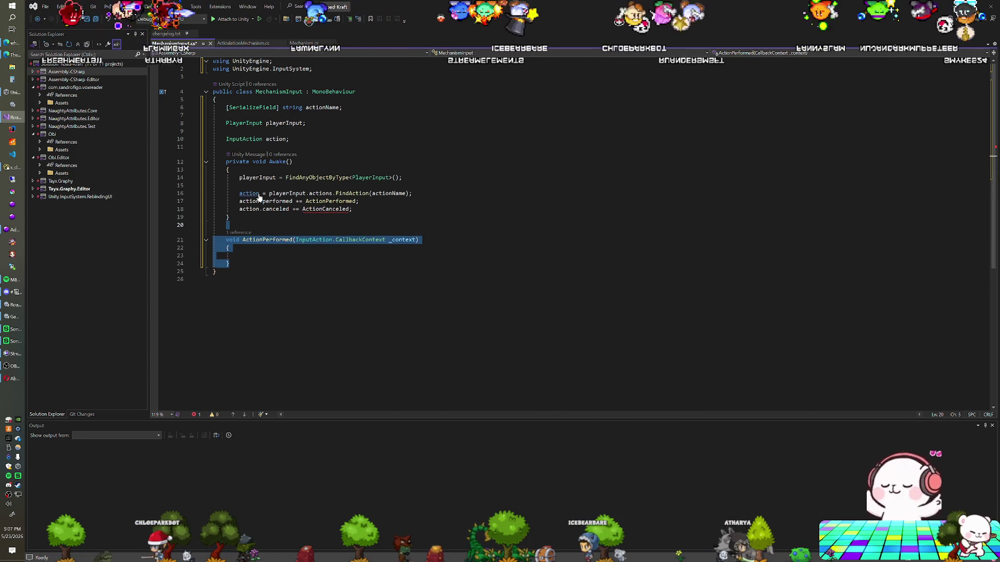
pyautogui.hotkey('ctrl', 'd')
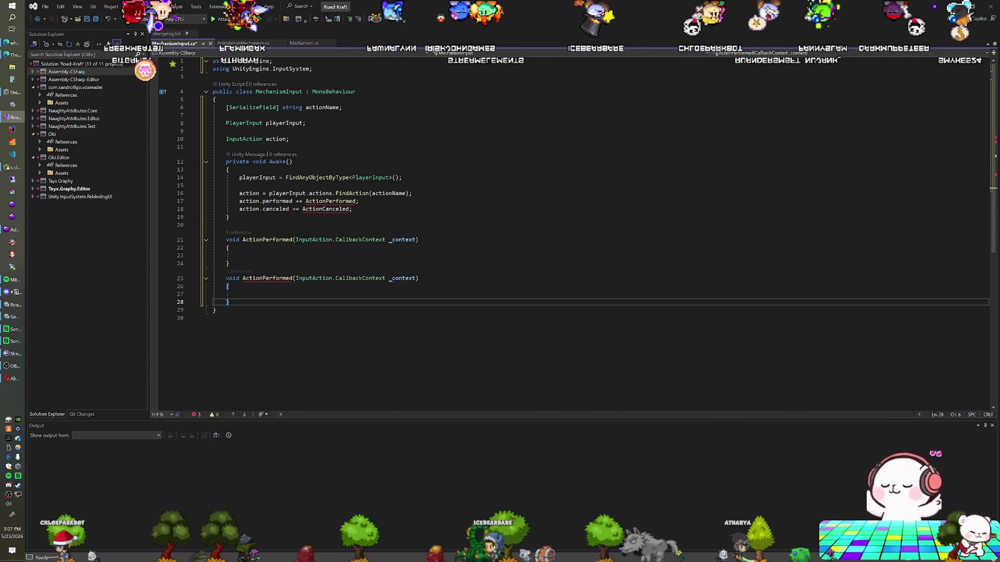
pyautogui.click(262, 278)
pyautogui.write('Canceled')
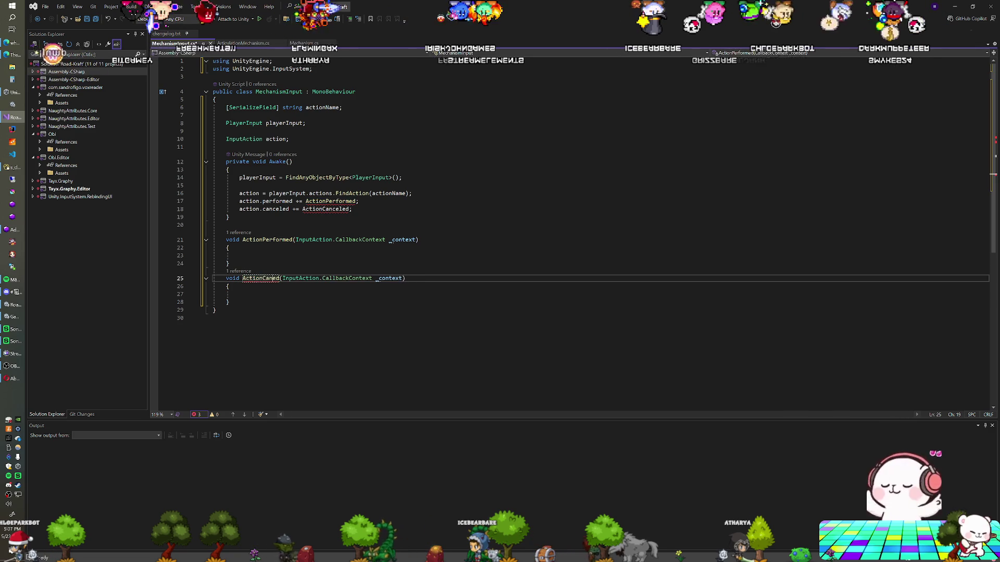
pyautogui.click(239, 294)
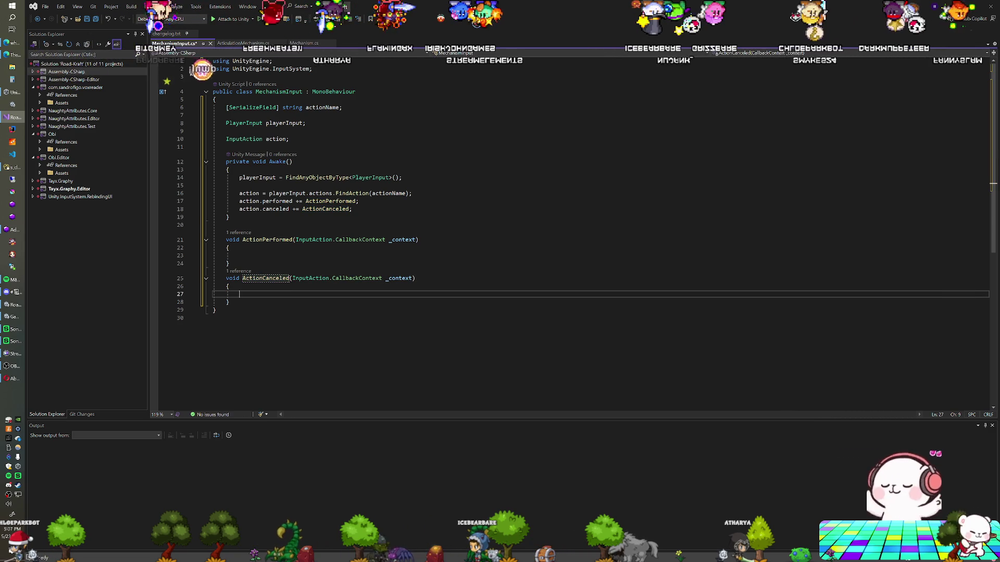
pyautogui.click(239, 255)
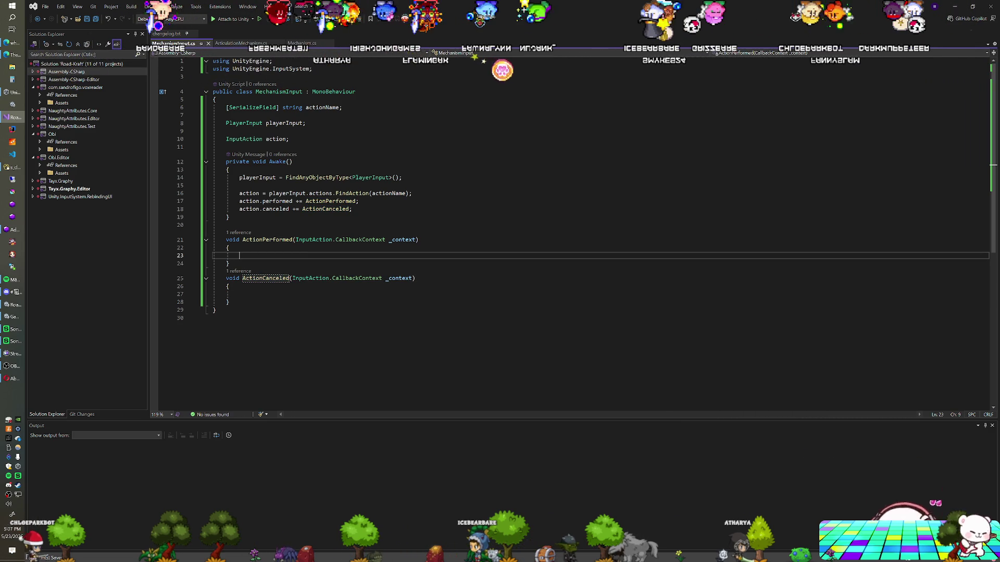
pyautogui.click(229, 217)
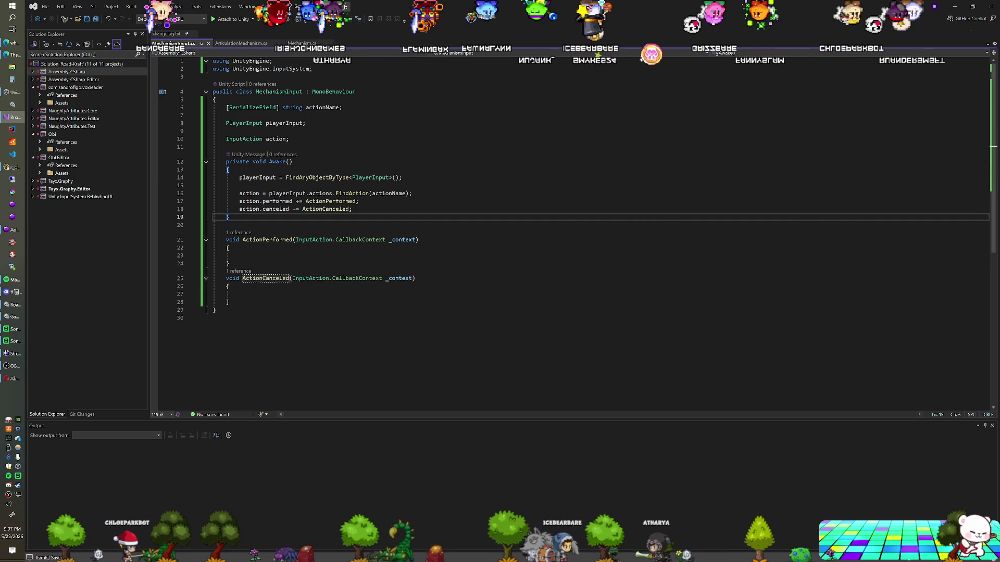
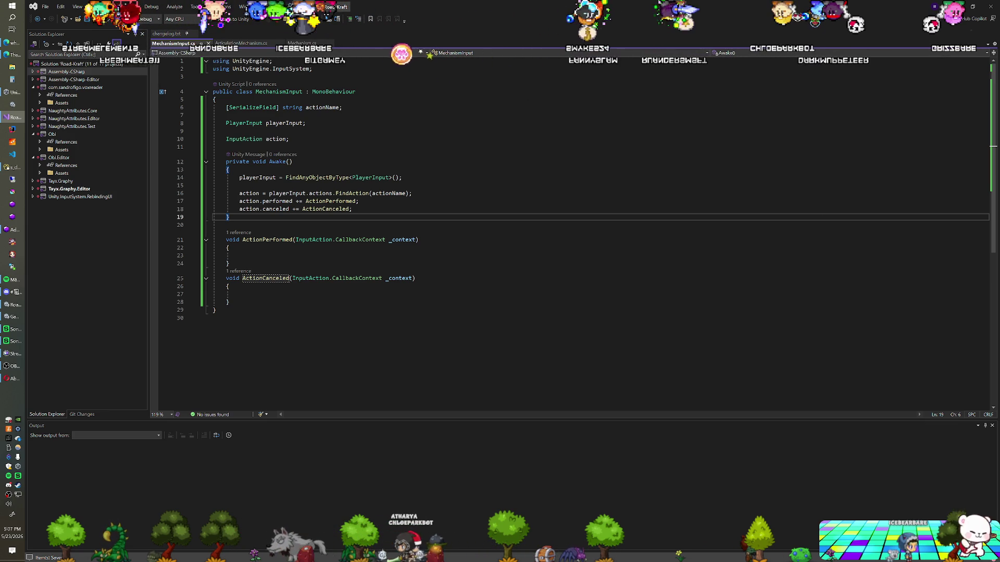
# Add the line [SerializeField] Mechanism mechanism; below the actionName field
pyautogui.click(342, 108)
pyautogui.press('Return')
pyautogui.write('Ser')
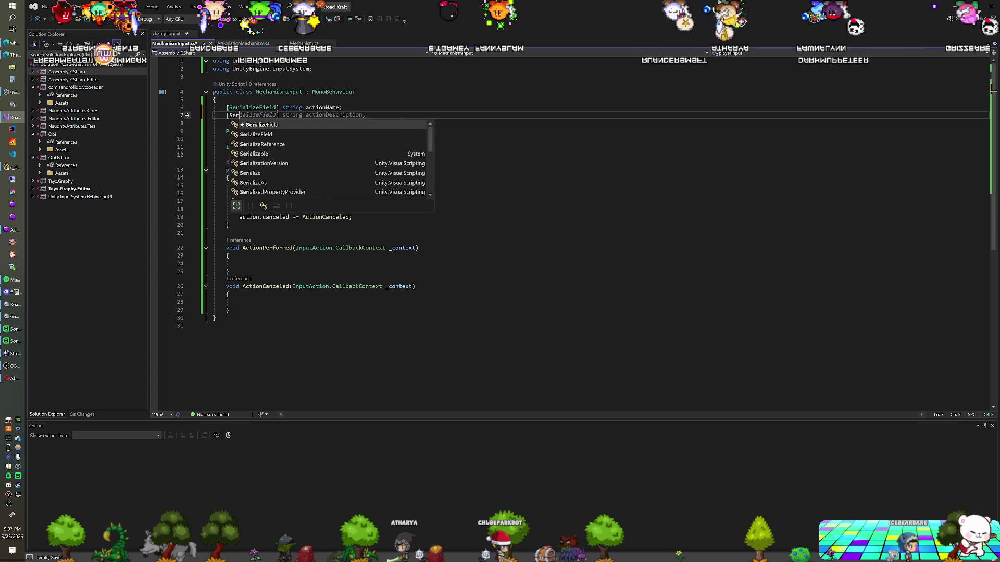
pyautogui.write('ializeField] Mechani')
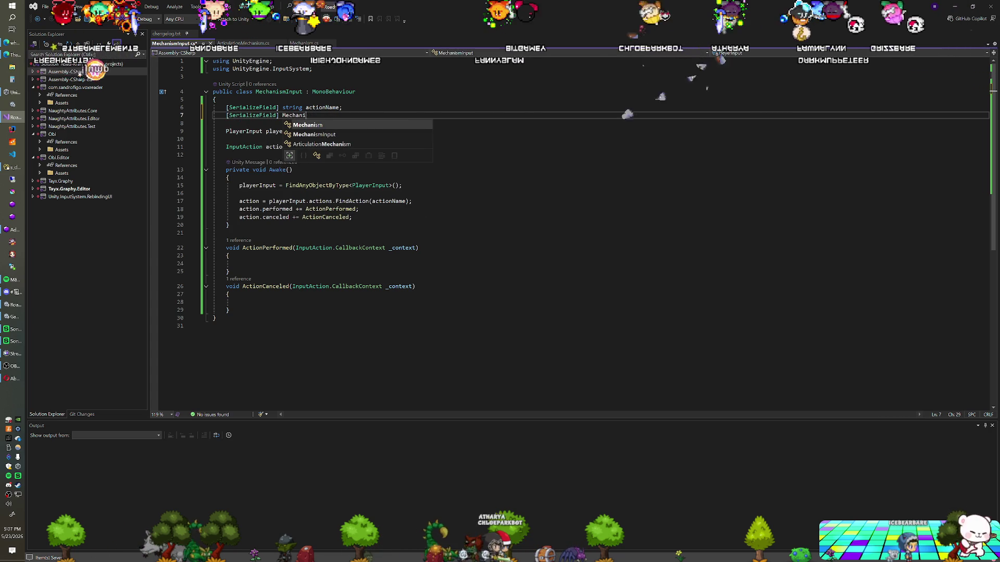
pyautogui.write('sm mechanism mecha')
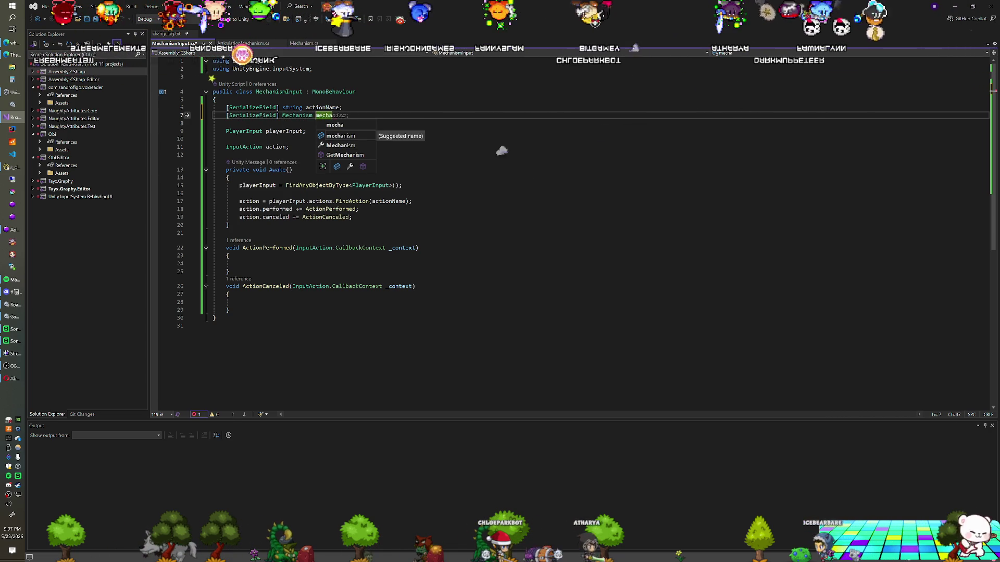
pyautogui.write('m;')
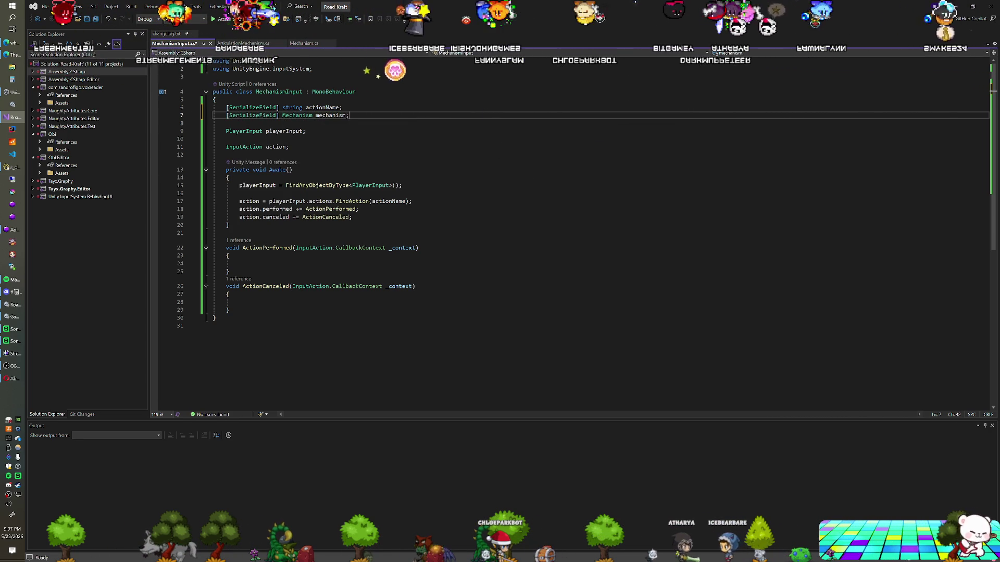
# Add a blank line after ActionPerformed and show Mechanism.cs in its own editor pane
pyautogui.click(239, 263)
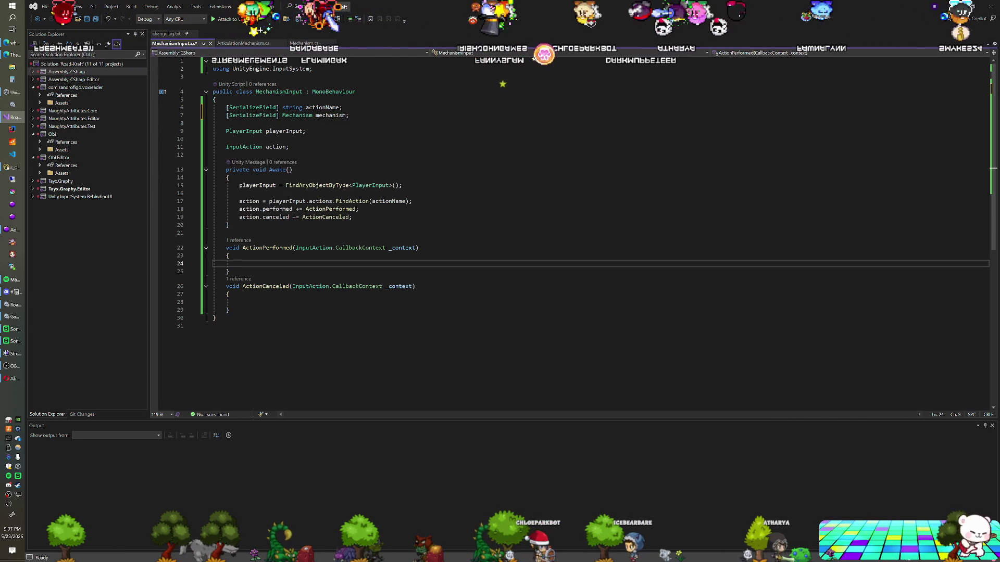
pyautogui.click(229, 272)
pyautogui.press('Return')
pyautogui.click(229, 263)
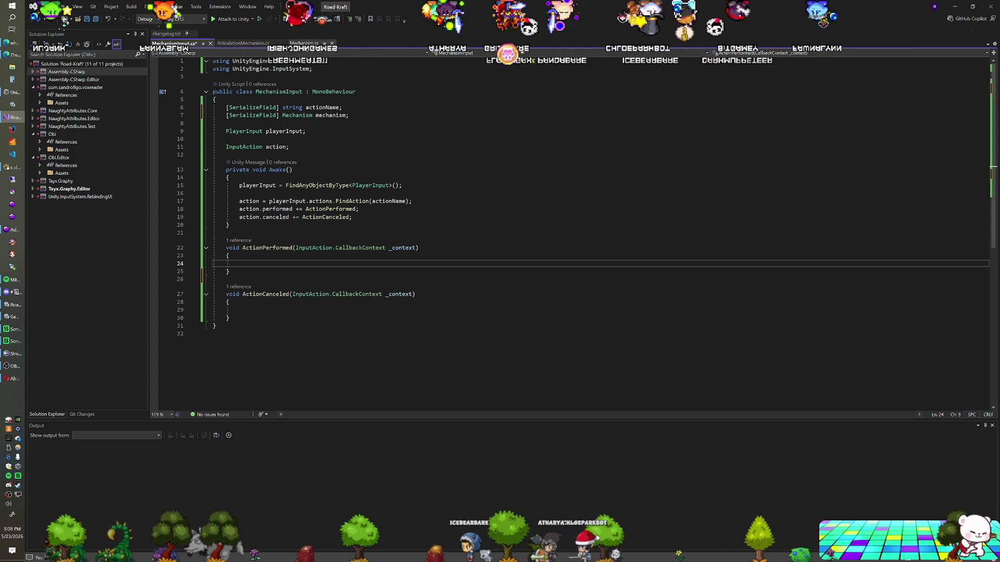
pyautogui.moveTo(303, 43)
pyautogui.mouseDown()
pyautogui.moveTo(668, 288)
pyautogui.moveTo(635, 286)
pyautogui.moveTo(573, 223)
pyautogui.moveTo(595, 234)
pyautogui.mouseUp()
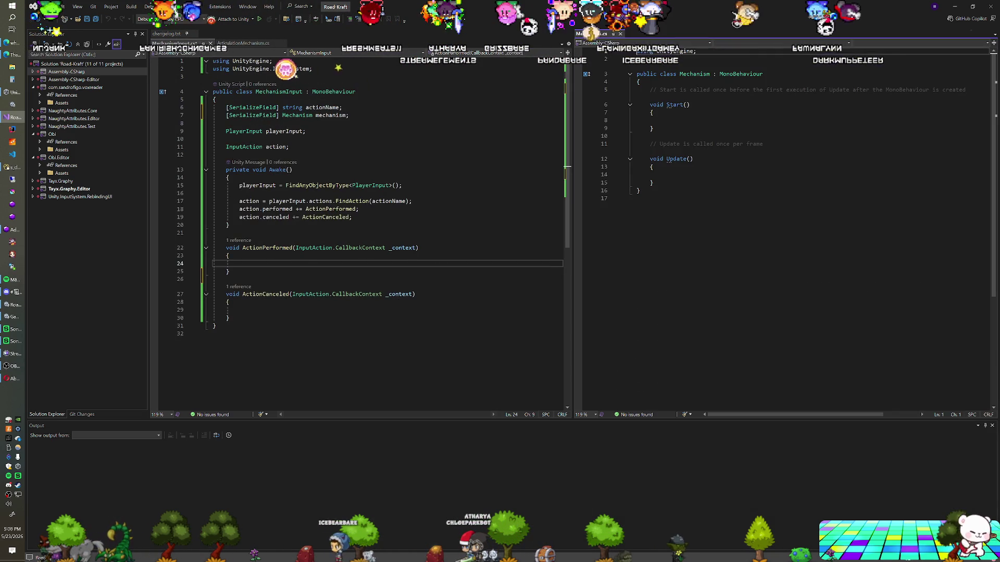
# Replace Mechanism's Start and Update with an empty public virtual ProcesInput(Vector2 _value), then dock ArticulationMechanism.cs
pyautogui.click(993, 426)
pyautogui.click(652, 182)
pyautogui.click(651, 136)
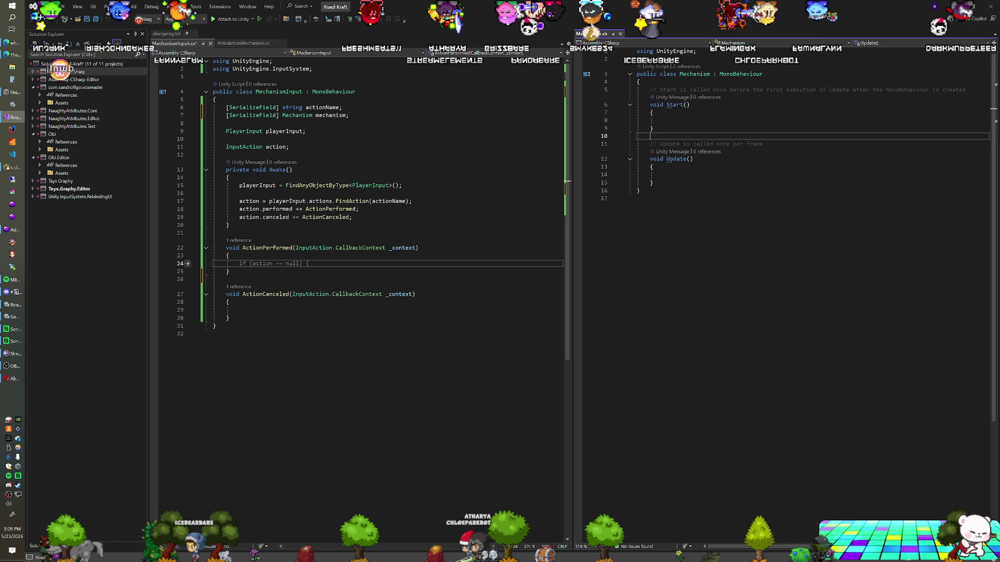
pyautogui.moveTo(650, 89); pyautogui.dragTo(653, 183)
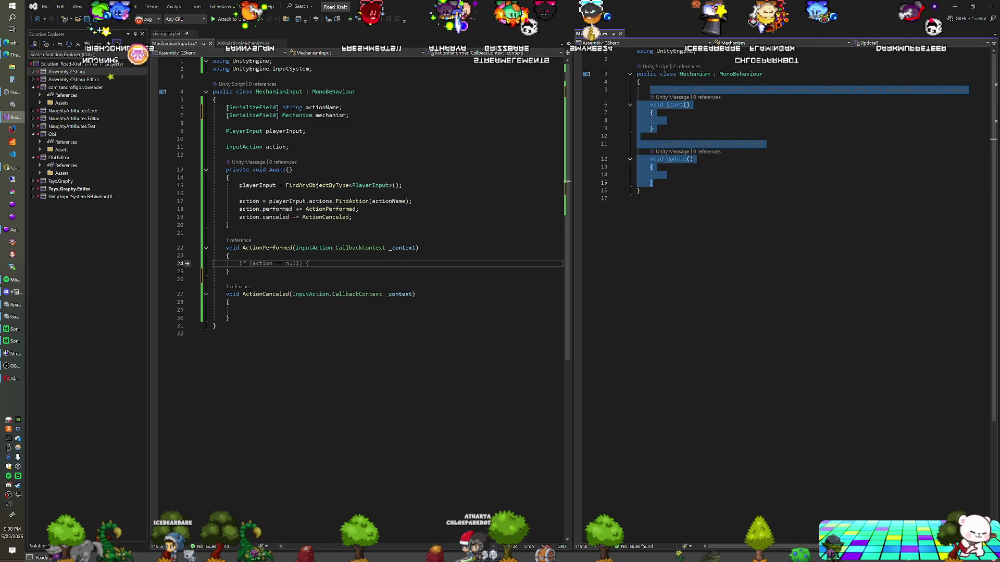
pyautogui.write('public virtual void ProcesInput')
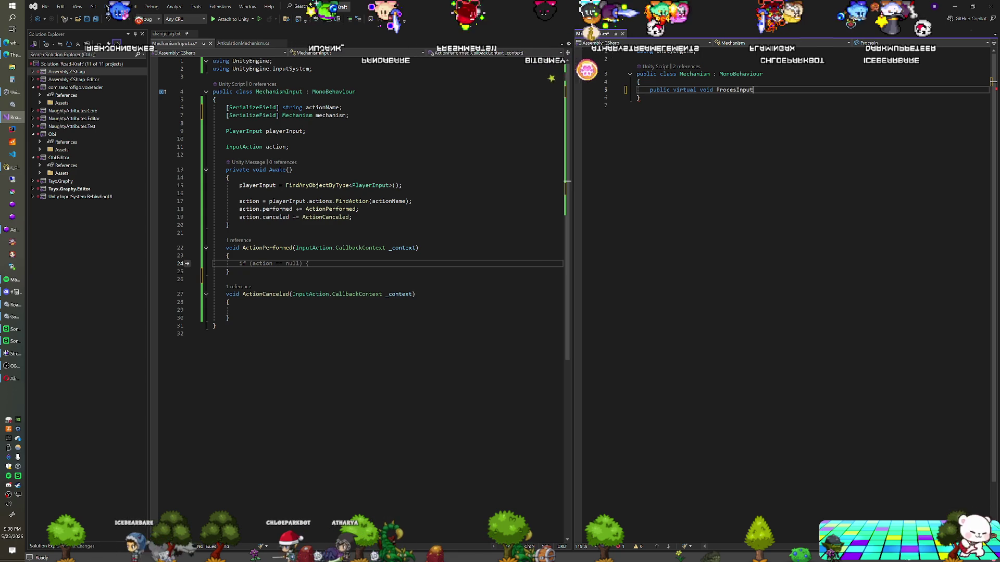
pyautogui.write('(Vector2 _')
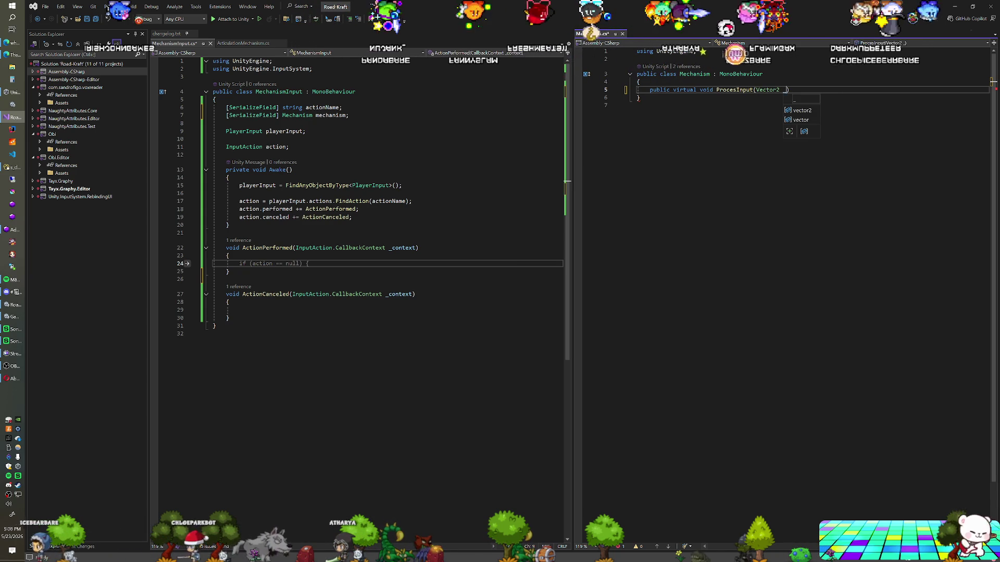
pyautogui.press('Return')
pyautogui.write('{')
pyautogui.press('Return')
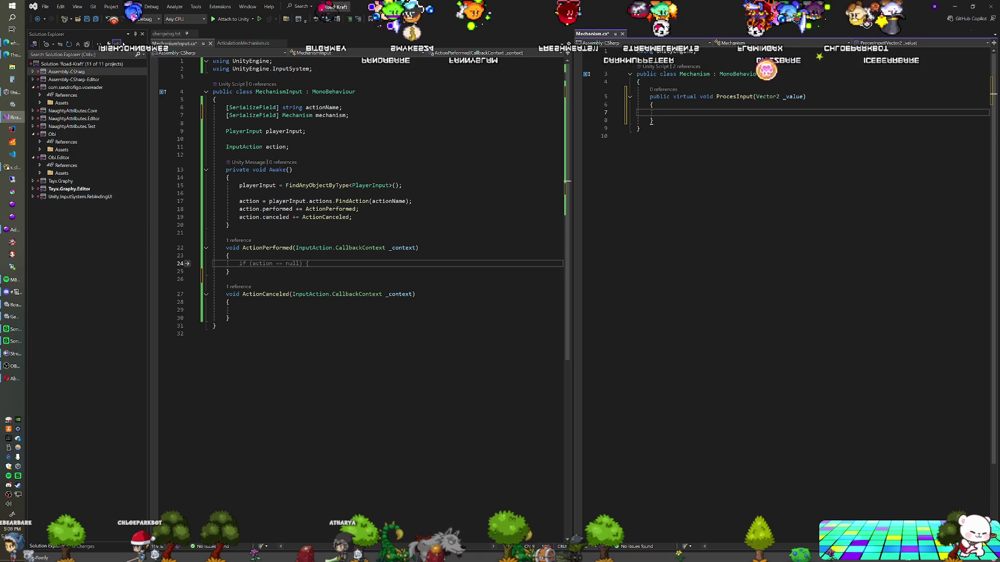
pyautogui.moveTo(225, 44)
pyautogui.mouseDown()
pyautogui.moveTo(271, 52)
pyautogui.moveTo(674, 35)
pyautogui.mouseUp()
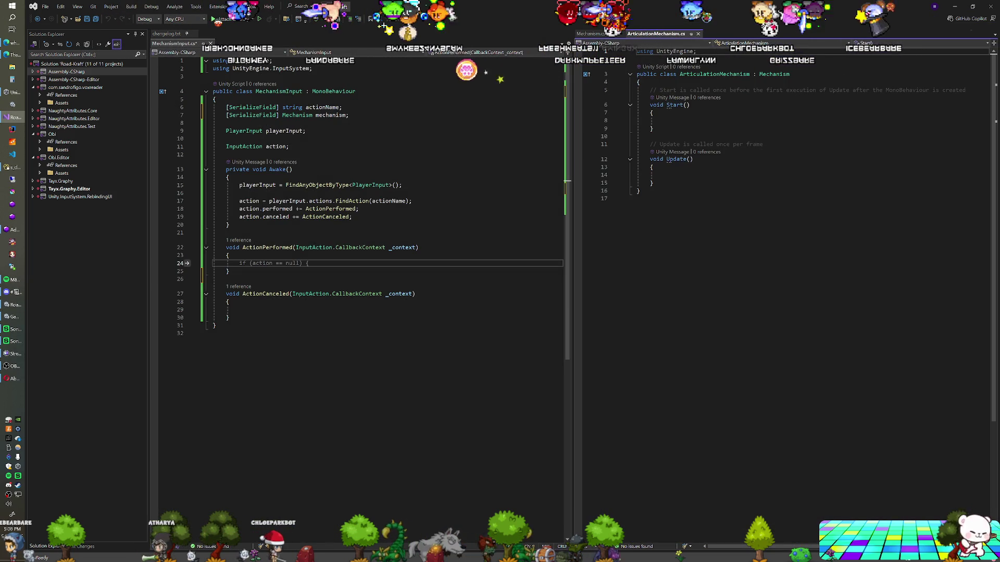
# Replace the template methods with an ArticulationBody body field set in Awake via GetComponent<ArticulationBody>()
pyautogui.moveTo(650, 90); pyautogui.dragTo(653, 167)
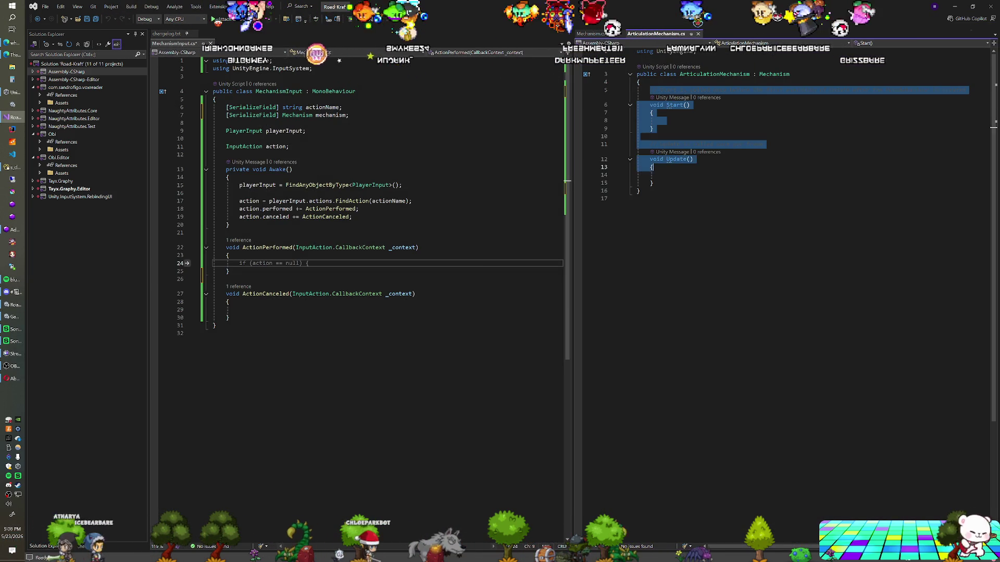
pyautogui.press('BackSpace')
pyautogui.write('AtticulationBody body')
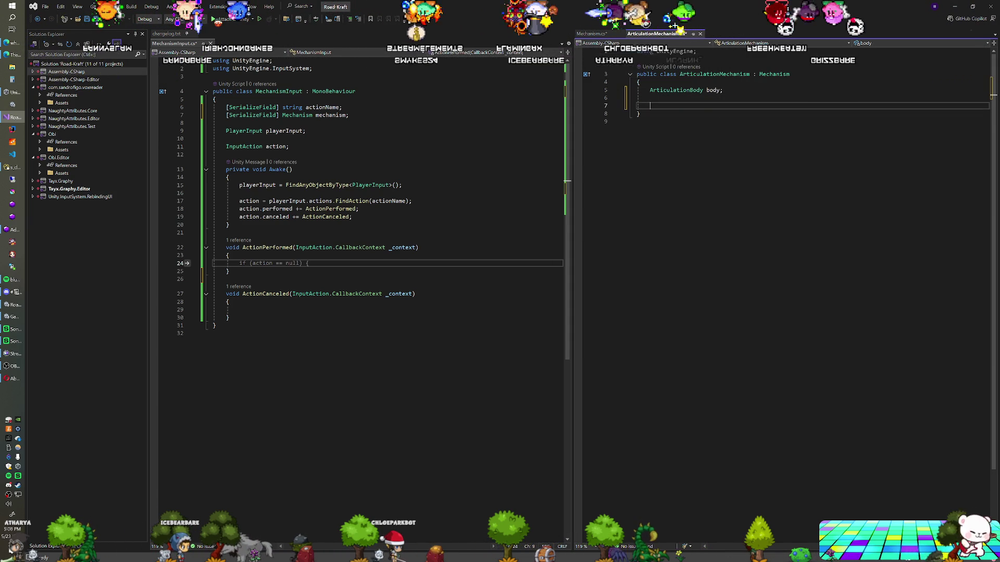
pyautogui.write('Awake')
pyautogui.press('Tab')
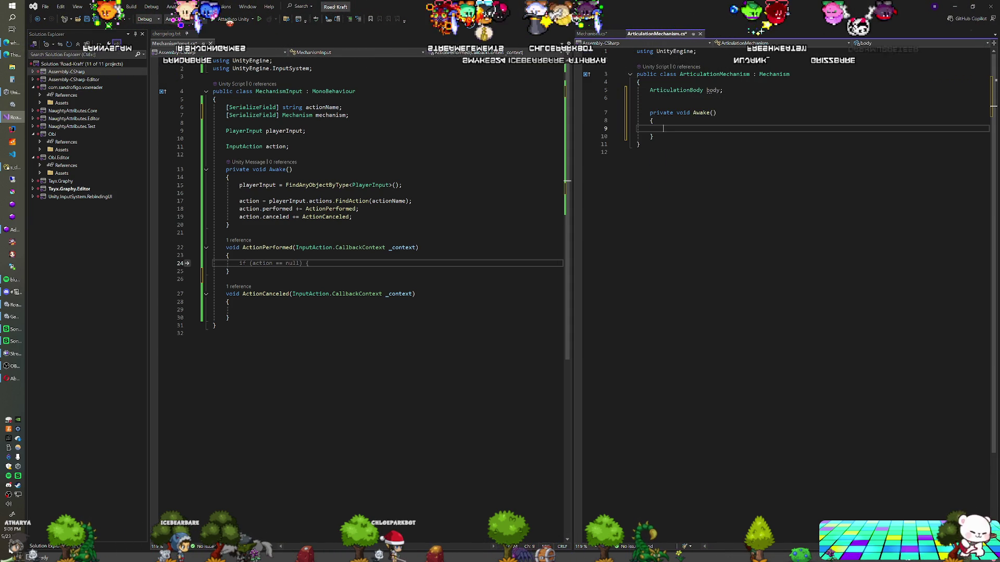
pyautogui.write('body = GetComponent<ArticulationBody>();')
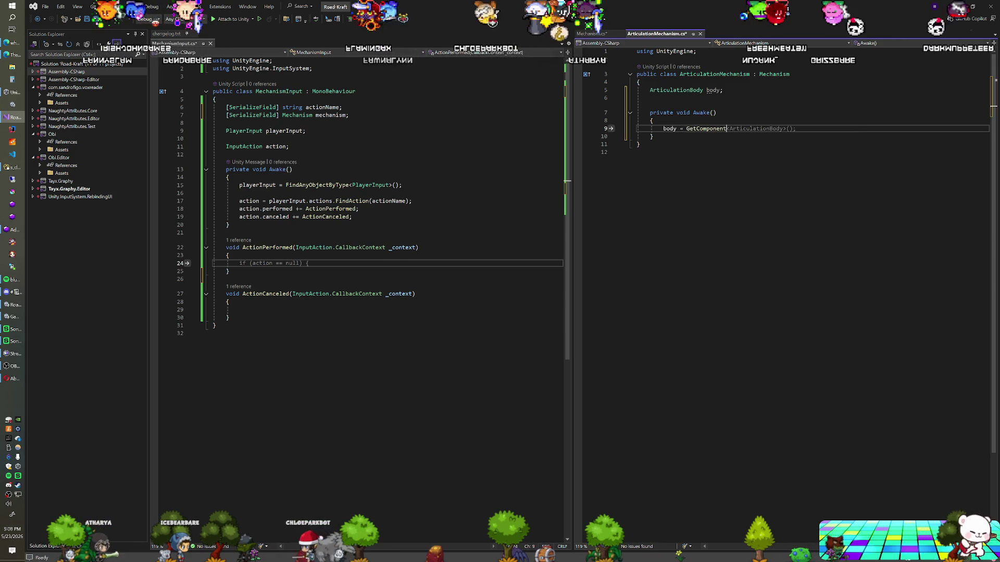
# Add a public override of ProcesInput below Awake that keeps the base call
pyautogui.click(652, 136)
pyautogui.press('Return')
pyautogui.press('Return')
pyautogui.write('pu')
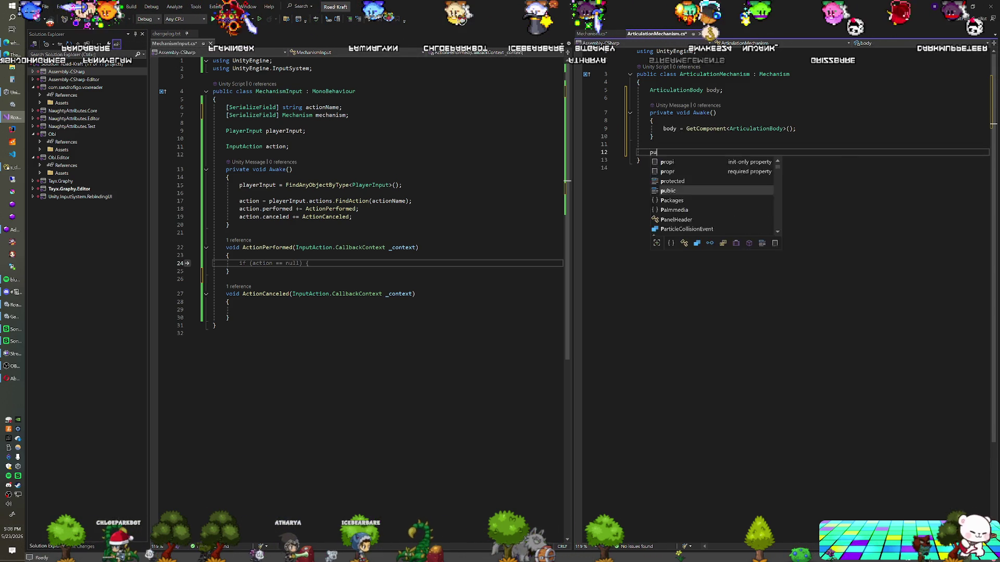
pyautogui.write('blic override void')
pyautogui.press('Return')
pyautogui.press('BackSpace')
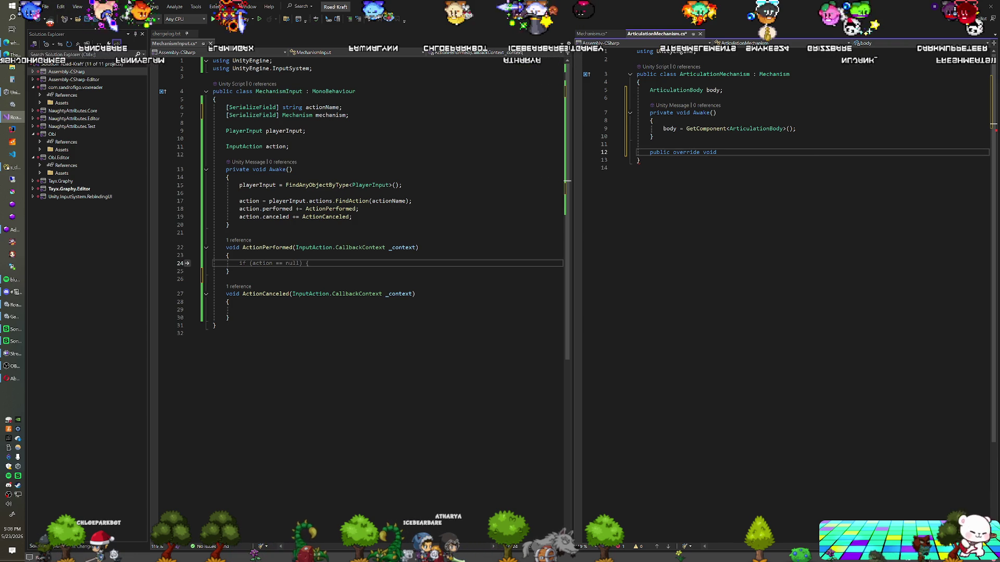
pyautogui.press('Tab')
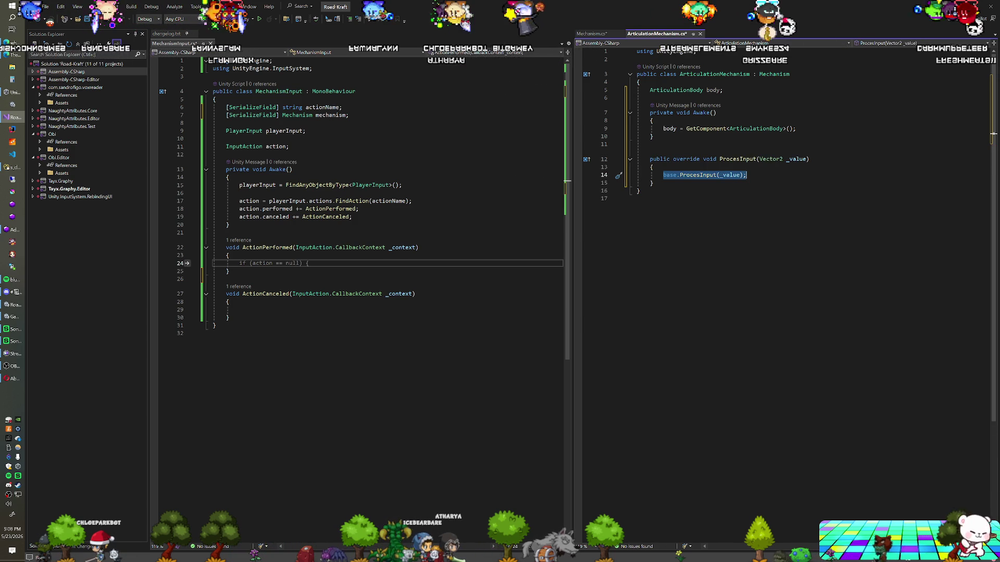
pyautogui.press('Return')
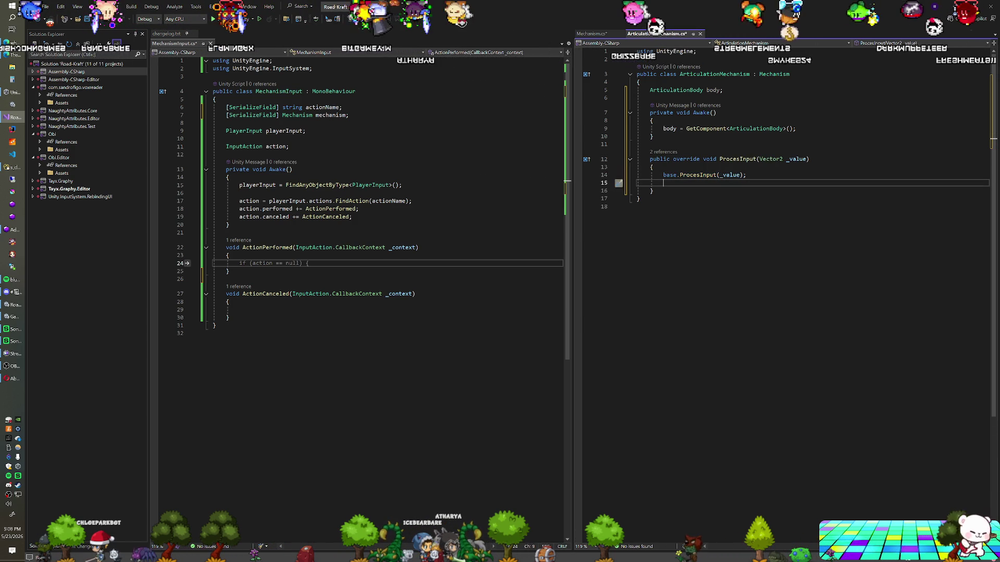
# Rename the misspelled ProcesInput method to ProcessInput everywhere
pyautogui.doubleClick(701, 177)
pyautogui.hotkey('ctrl', 'r')
pyautogui.hotkey('ctrl', 'r')
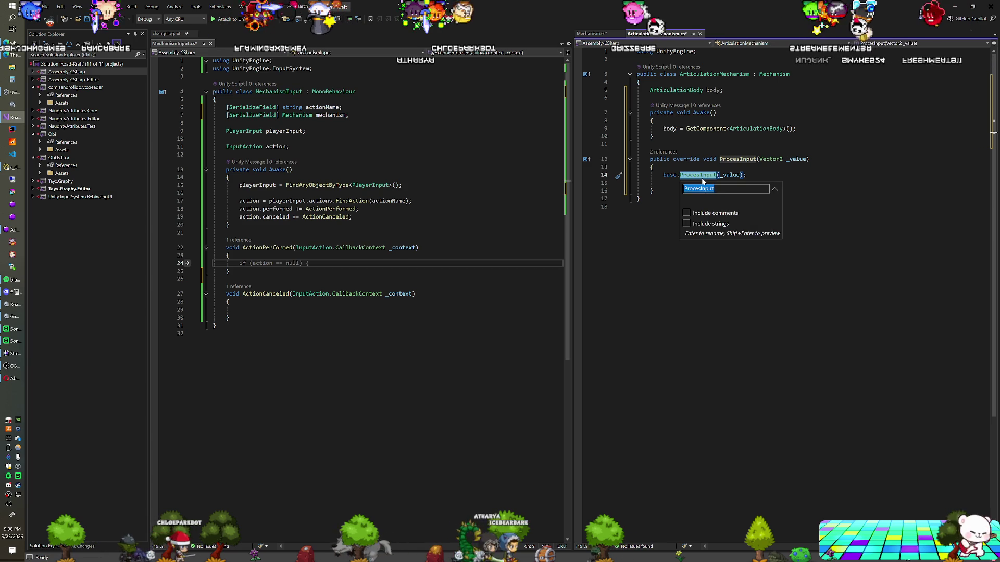
pyautogui.click(699, 188)
pyautogui.write('s')
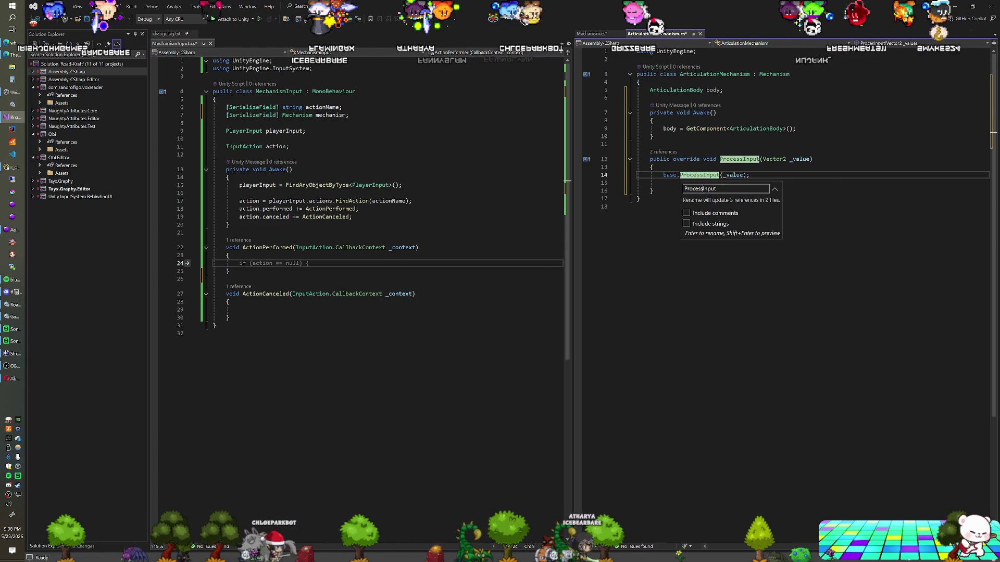
pyautogui.press('Return')
# Log _value with Debug.Log in the override and begin a mechanism.ProcessInput call in MechanismInput
pyautogui.press('Down')
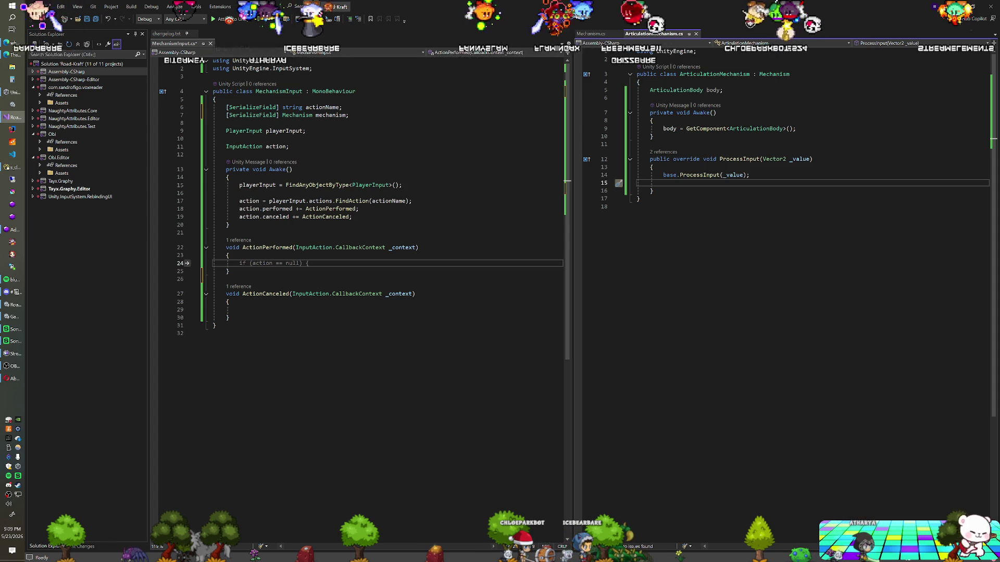
pyautogui.press('Return')
pyautogui.write('Debug.L')
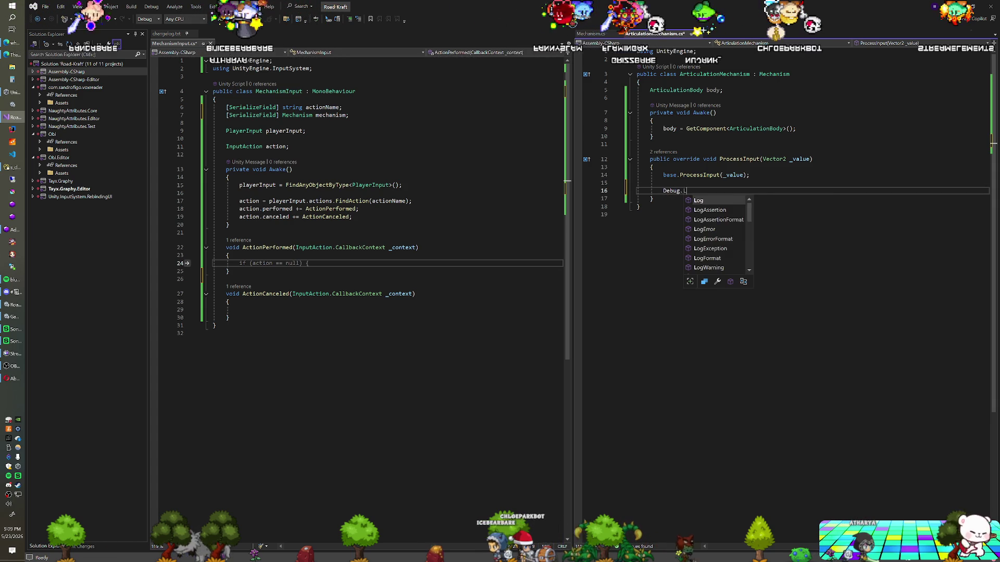
pyautogui.write('og(_value)')
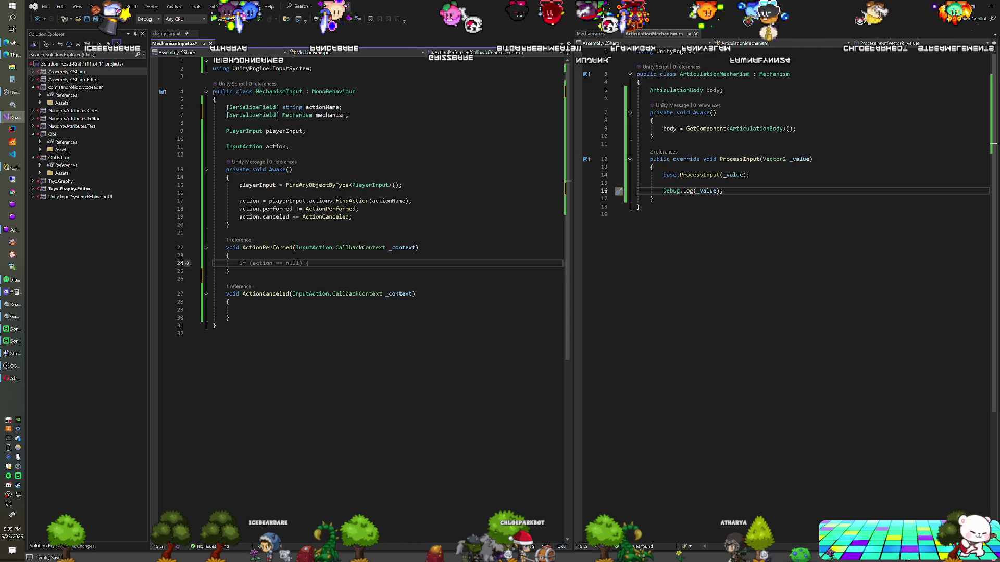
pyautogui.write('mechanism.')
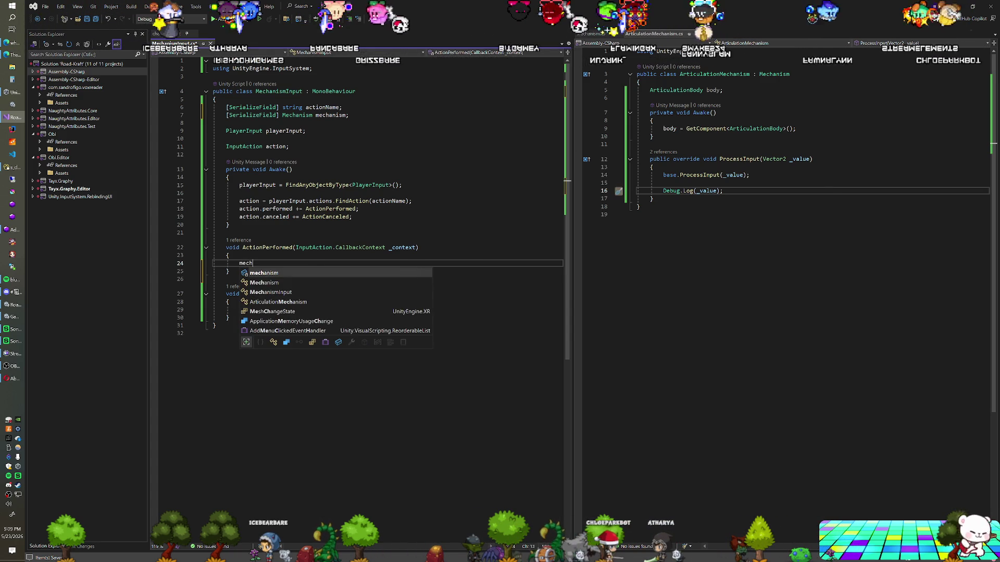
pyautogui.write('ProcessInput(')
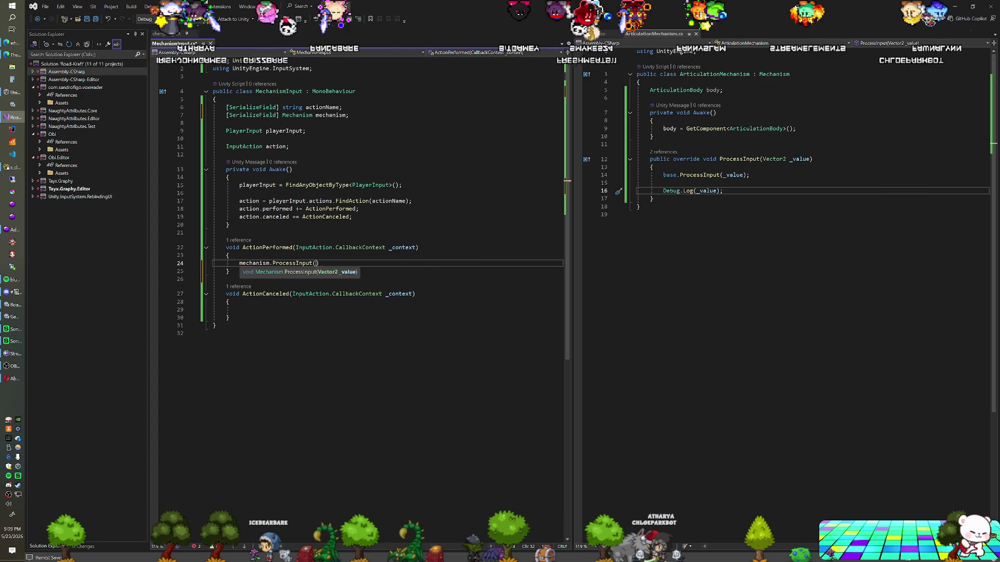
# Pass _context.ReadValue<Vector2>() in ActionPerformed and Vector2.zero in ActionCanceled to mechanism.ProcessInput
pyautogui.hotkey('ctrl', 'space')
pyautogui.write('_context.')
pyautogui.write('ReadValue<Vector')
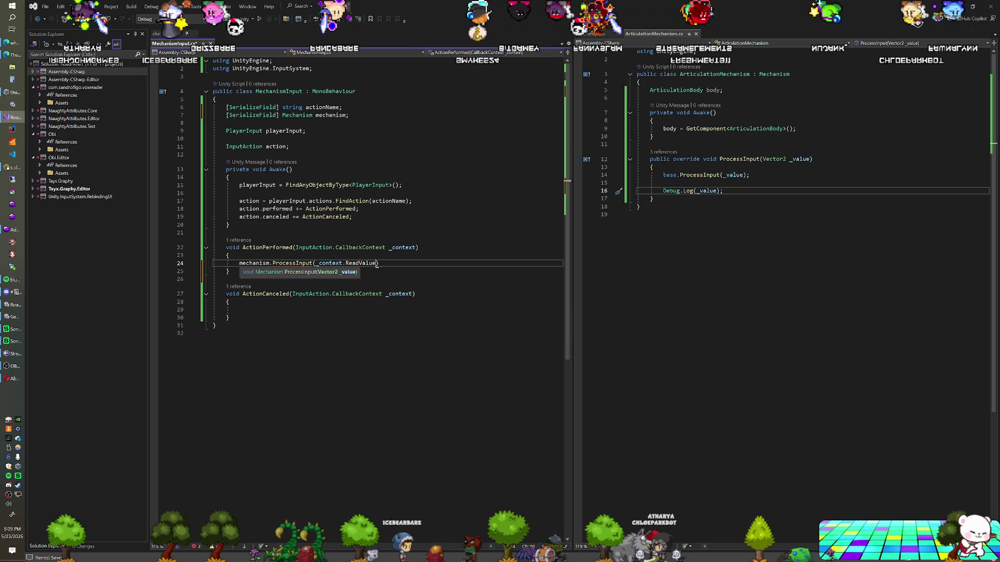
pyautogui.write('2>());')
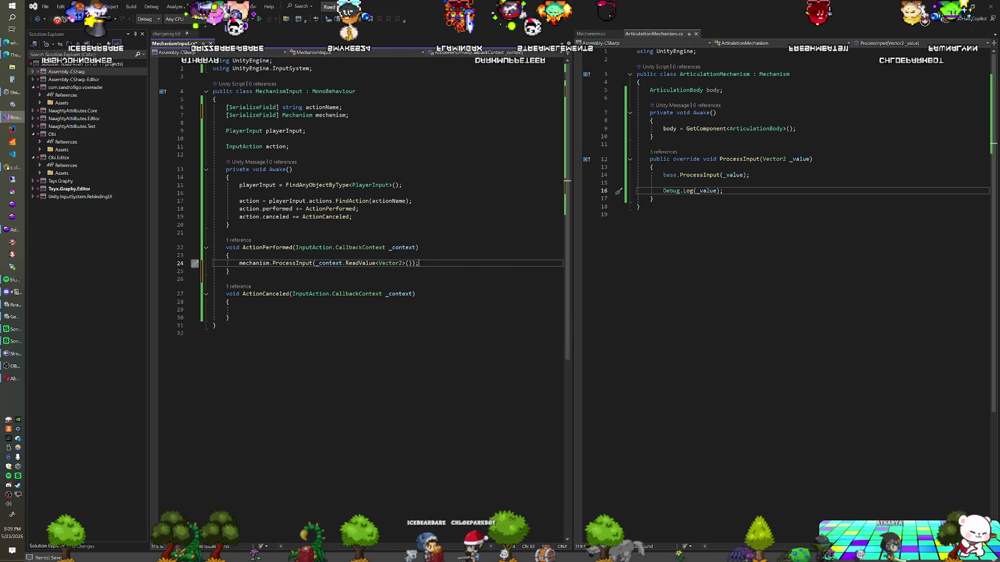
pyautogui.press('Down')
pyautogui.press('Down')
pyautogui.press('Down')
pyautogui.write('mechanism.Pro')
pyautogui.press('Tab')
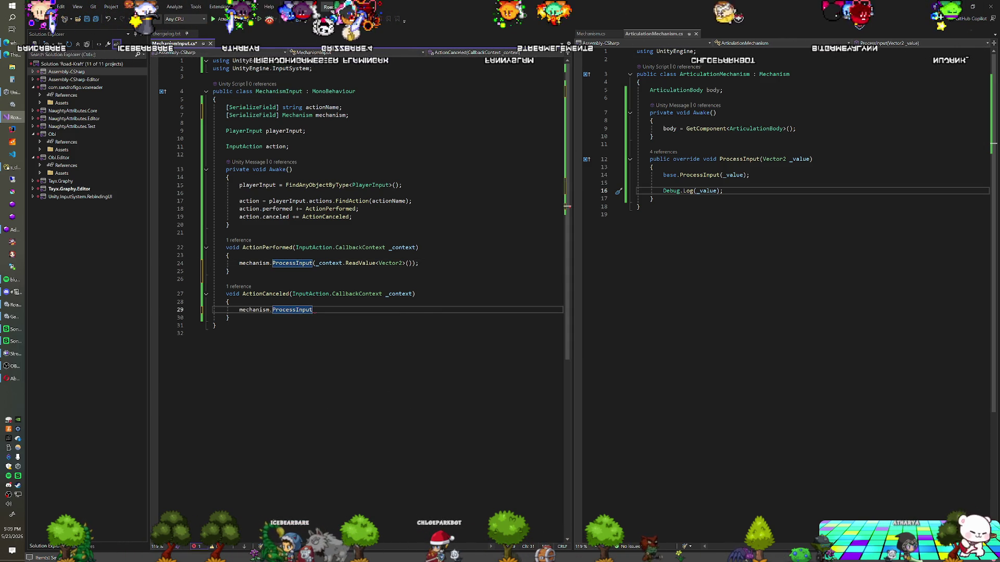
pyautogui.write('(Vector2.zero)')
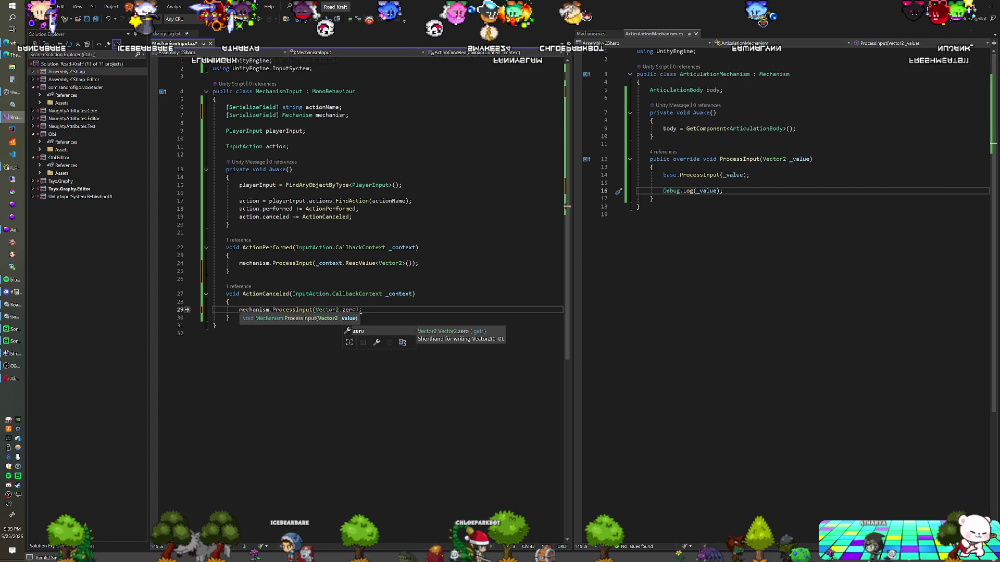
pyautogui.write(';')
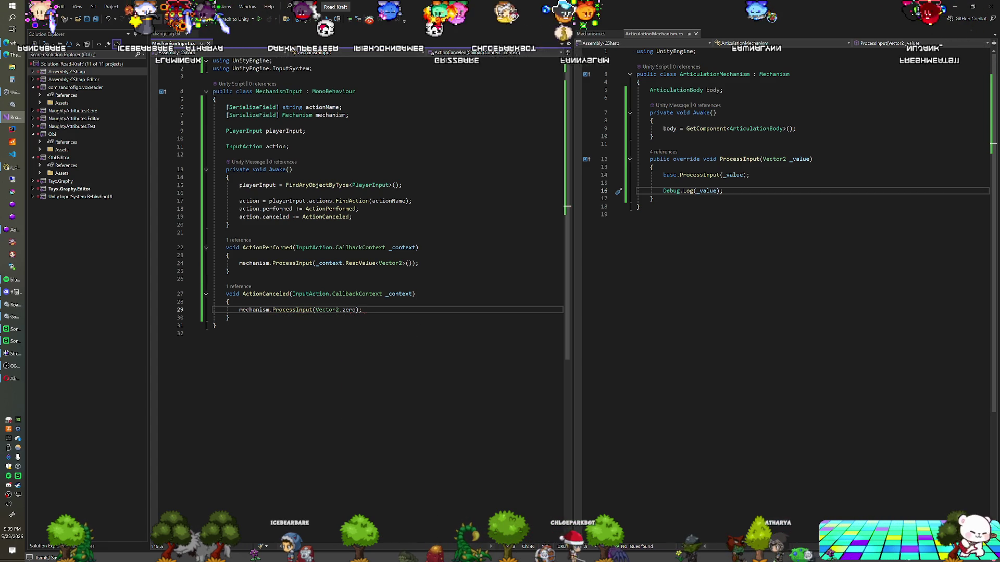
pyautogui.click(639, 206)
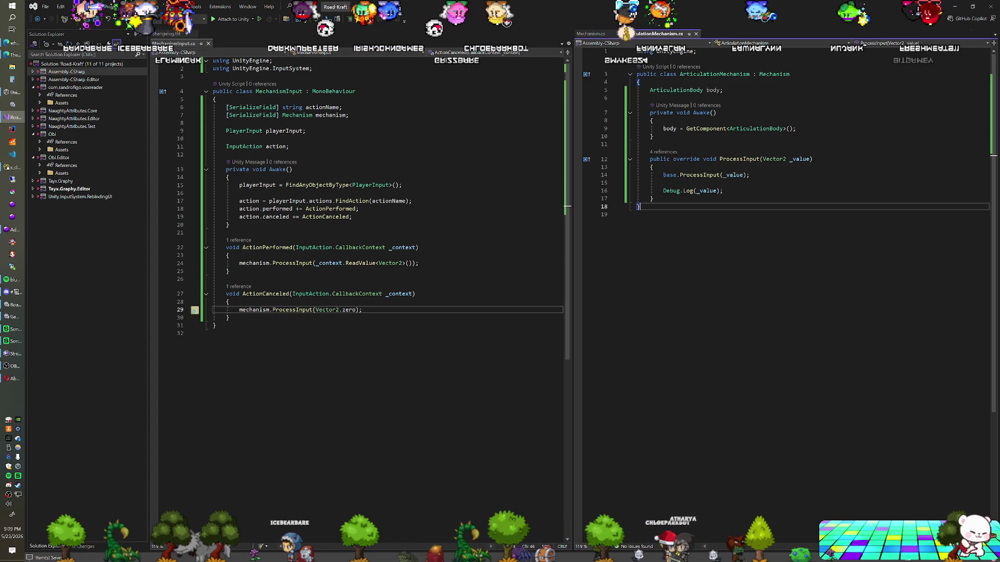
pyautogui.click(653, 198)
pyautogui.click(360, 209)
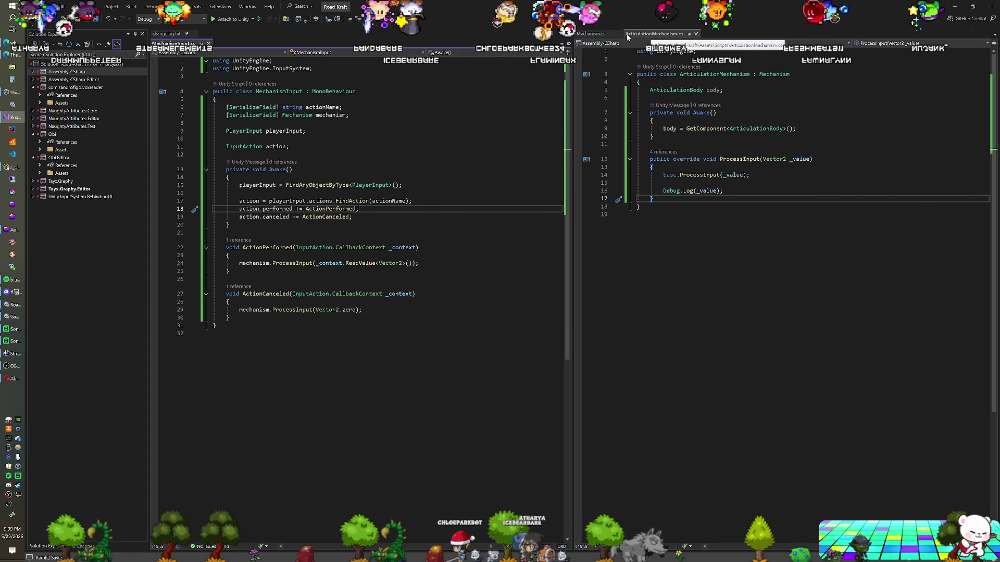
pyautogui.click(591, 34)
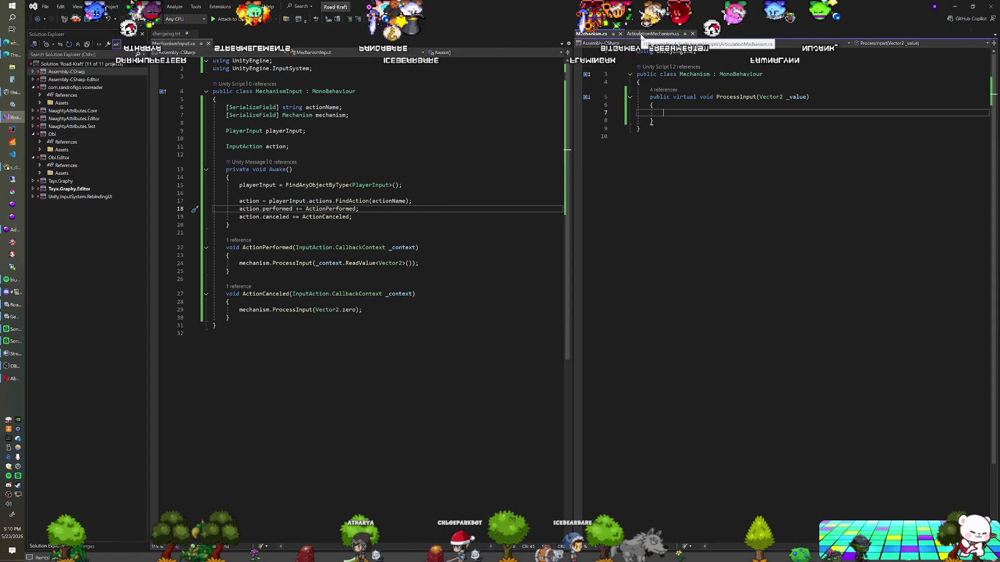
pyautogui.click(646, 34)
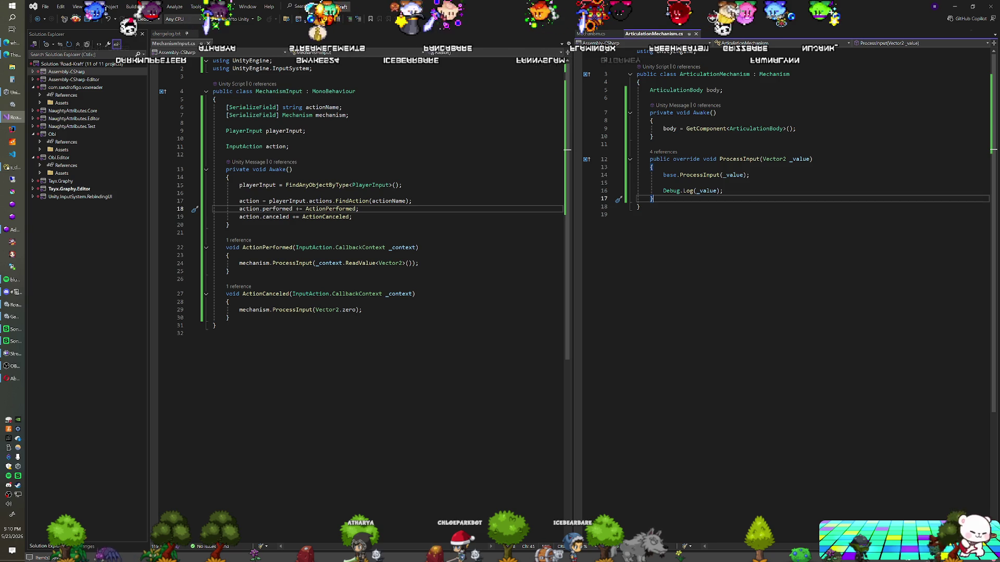
pyautogui.click(598, 35)
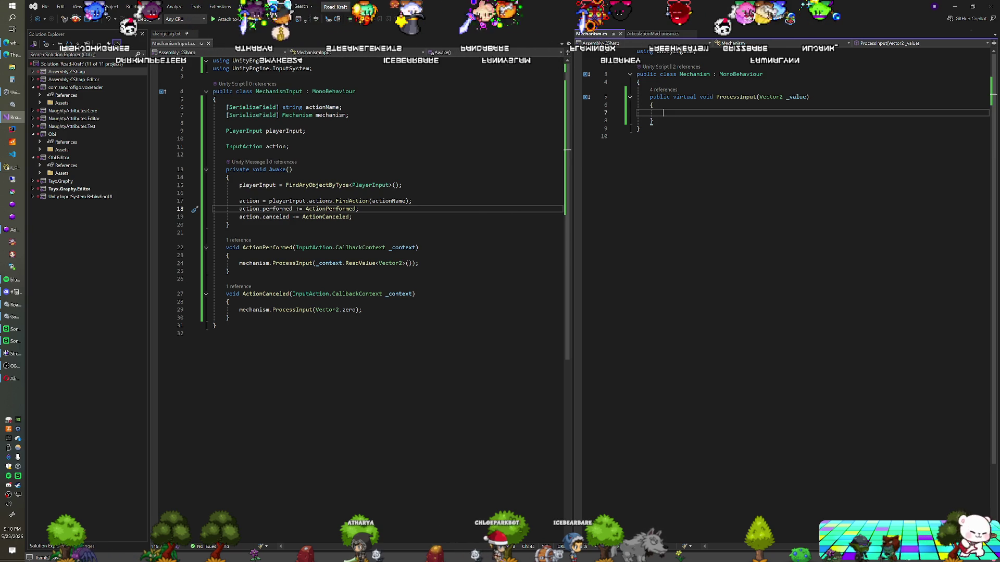
pyautogui.click(659, 35)
pyautogui.hotkey('alt', 'Tab')
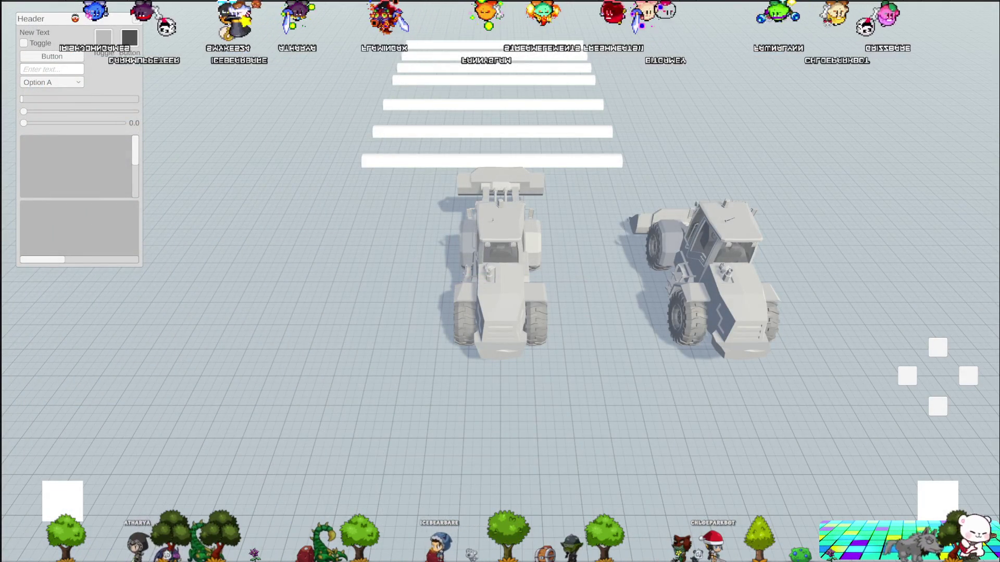
pyautogui.press('Up')
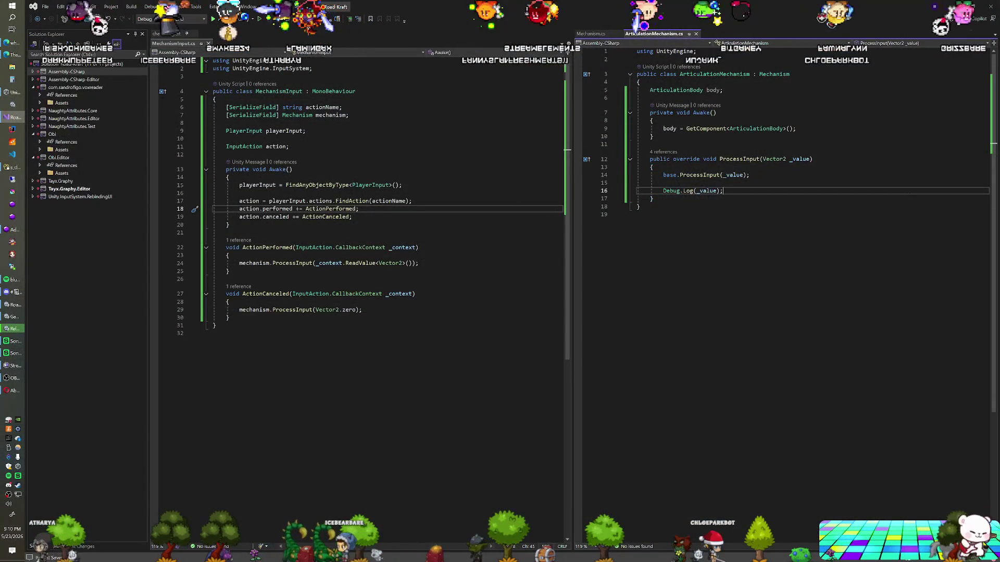
# Select the whole Debug.Log line in the code
pyautogui.press('Home')
pyautogui.hotkey('shift', 'End')
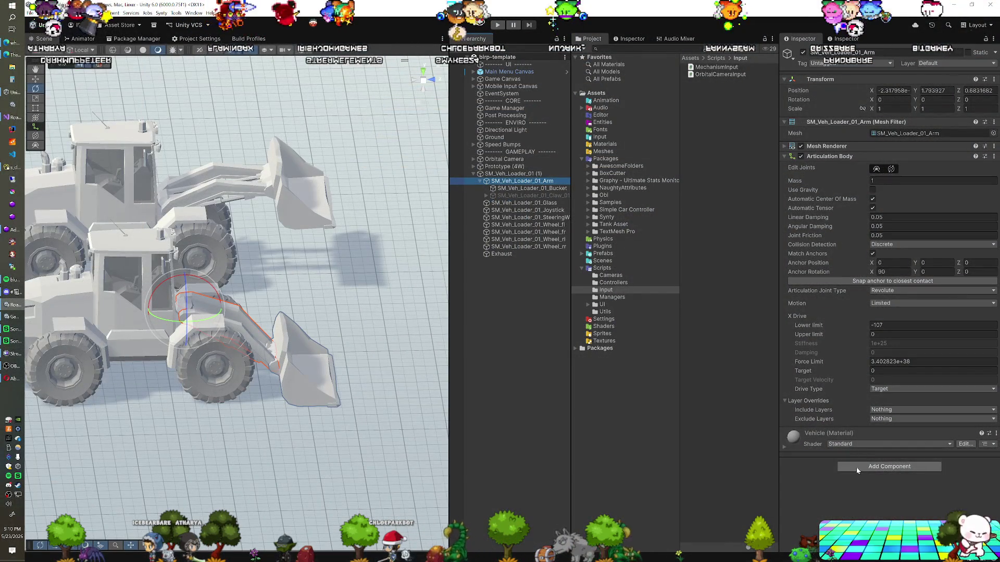
# Add the Articulation Mechanism script to SM_Veh_Loader_01_Arm and SM_Veh_Loader_01_Bucket
pyautogui.click(857, 468)
pyautogui.write('mec')
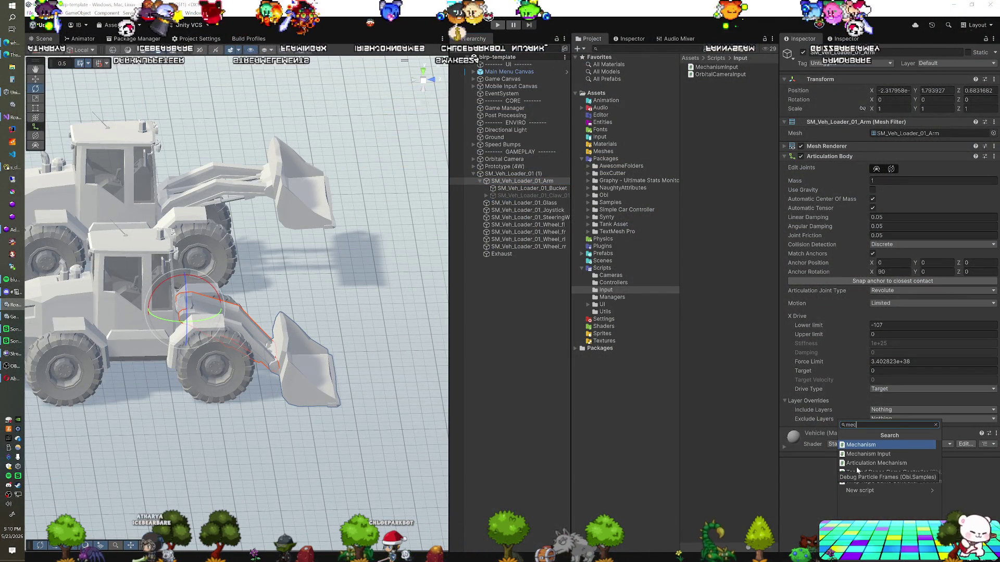
pyautogui.click(869, 463)
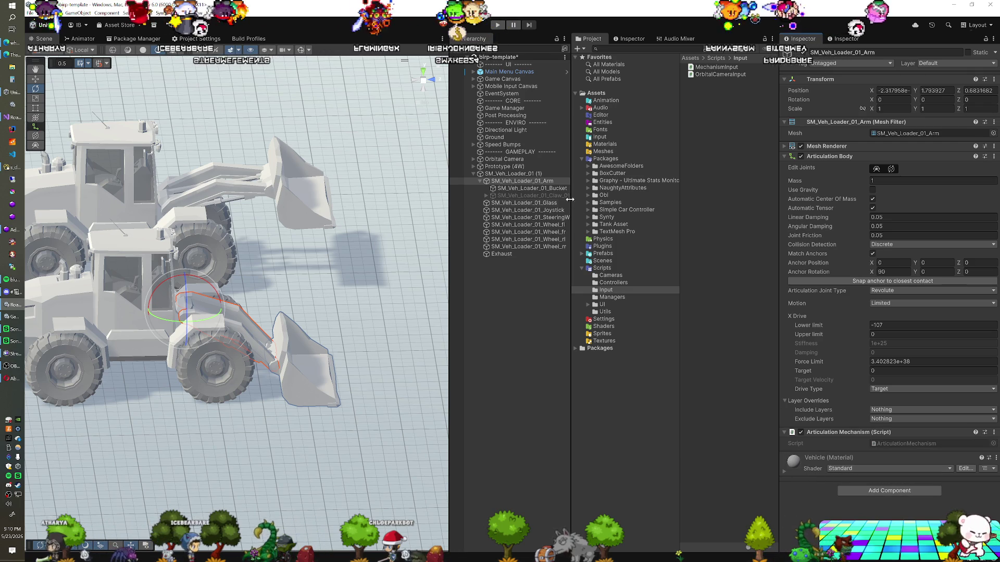
pyautogui.click(531, 188)
pyautogui.click(863, 464)
pyautogui.click(863, 464)
# Add the Mechanism Input script to both arm and bucket, then reselect the arm alone
pyautogui.moveTo(539, 191); pyautogui.dragTo(536, 184)
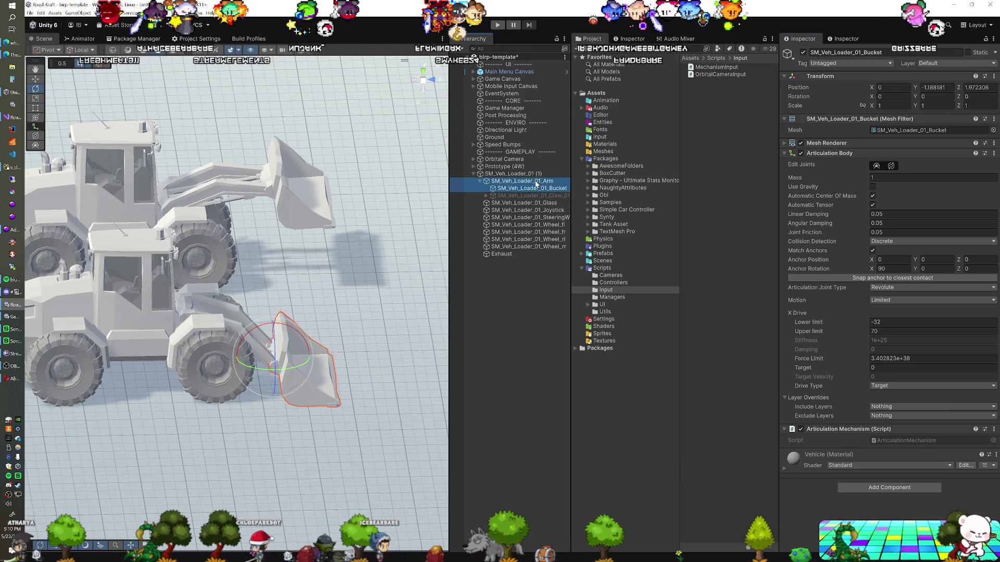
pyautogui.click(854, 487)
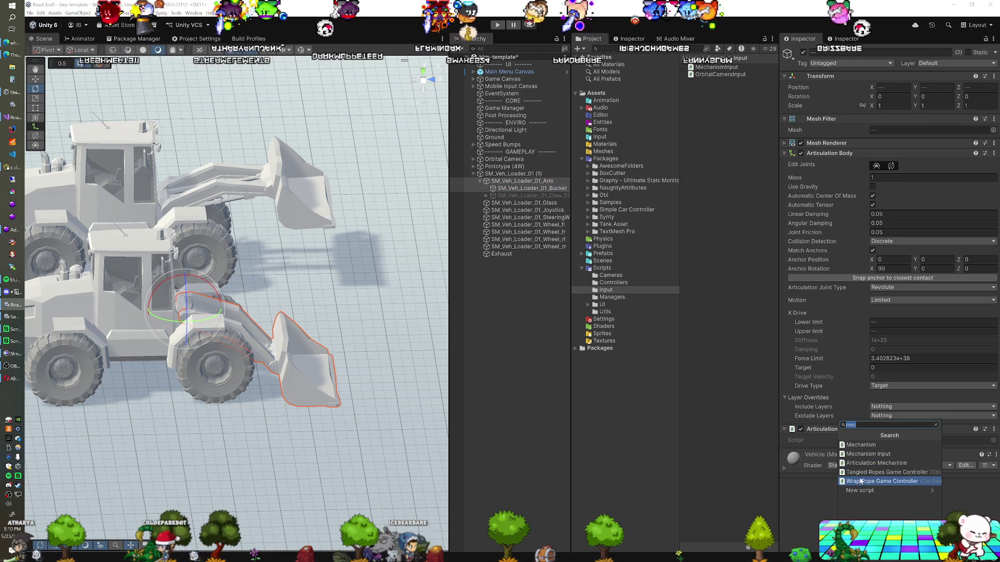
pyautogui.click(847, 446)
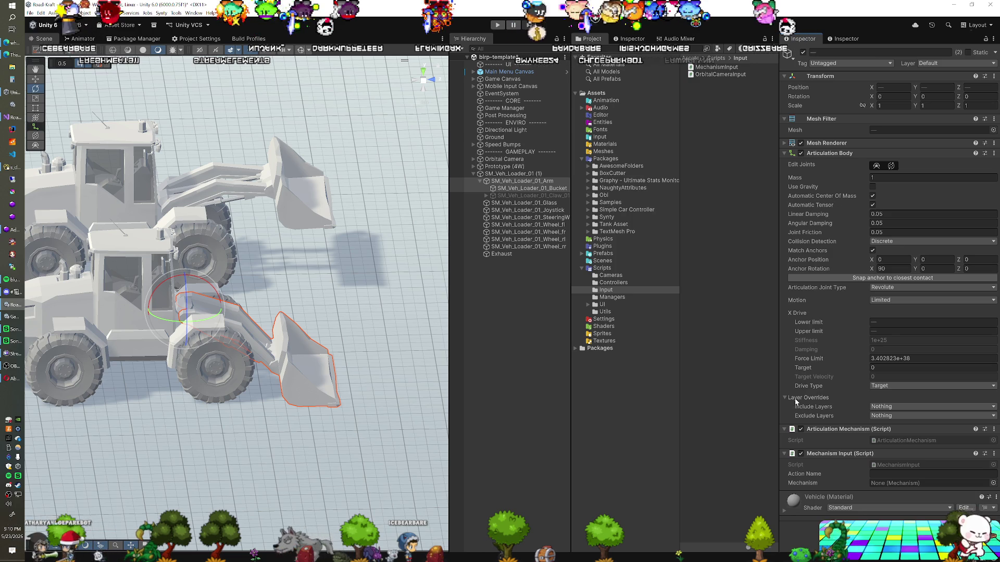
pyautogui.click(783, 153)
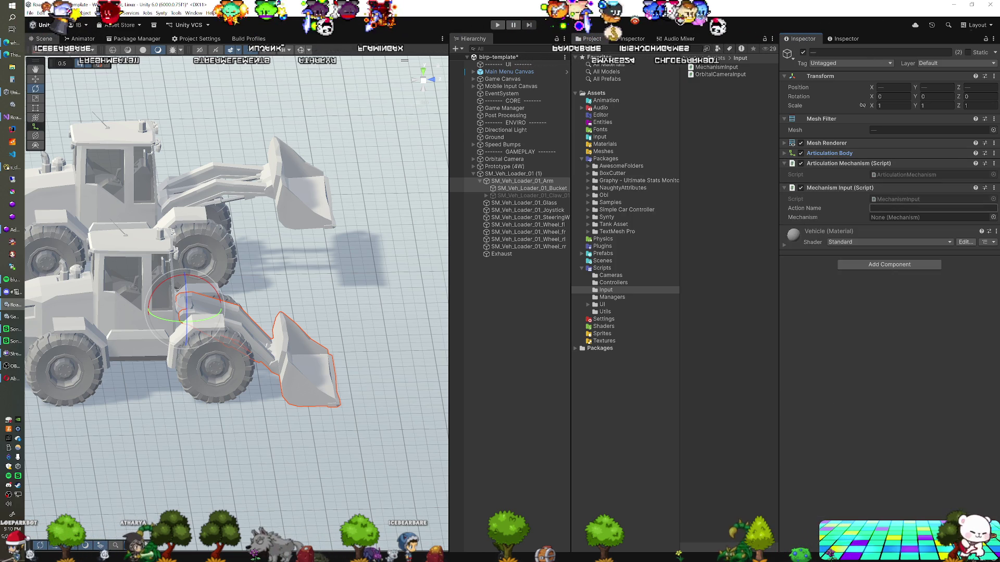
pyautogui.click(556, 184)
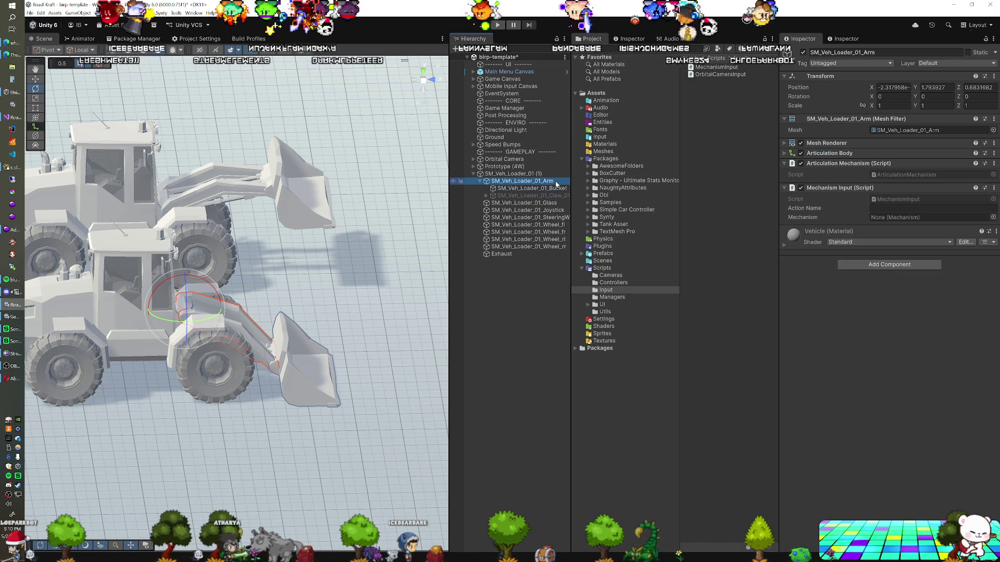
pyautogui.click(604, 137)
# In the Player Input asset, rename Action 1 to Mechanism 1 and Action 2 to Mechanism 2, then save
pyautogui.doubleClick(703, 68)
pyautogui.click(316, 220)
pyautogui.write('Mechanis')
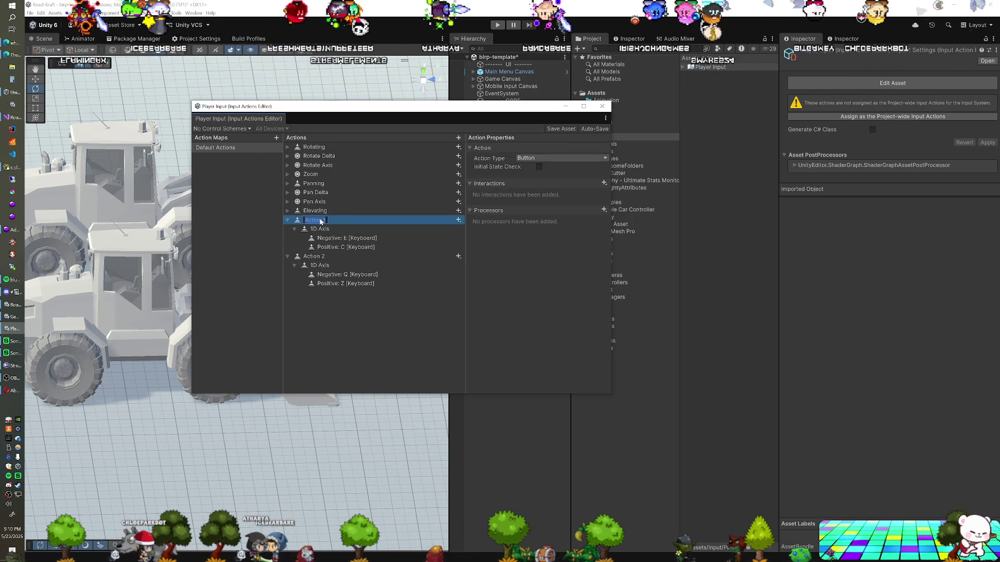
pyautogui.write('m 1')
pyautogui.press('Return')
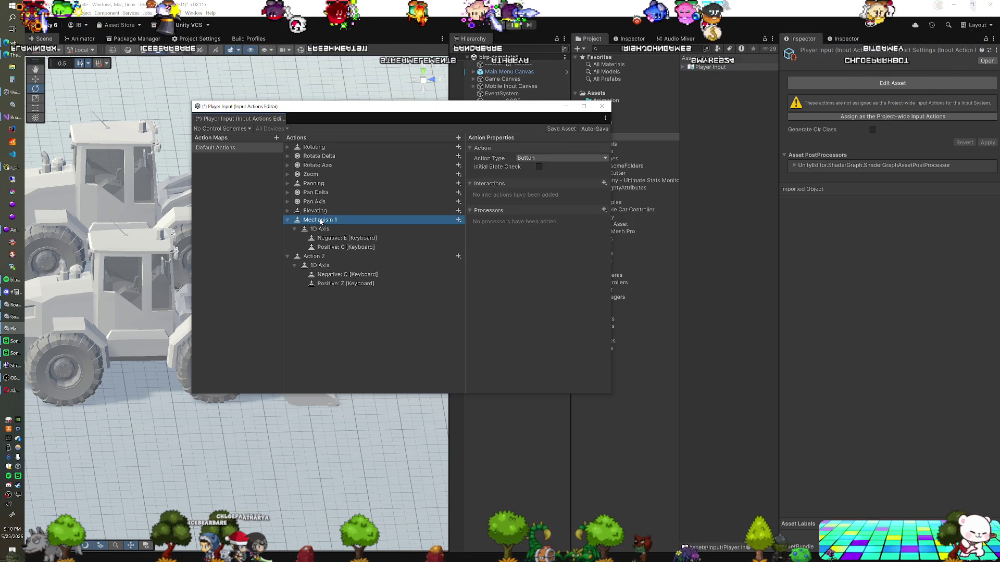
pyautogui.doubleClick(310, 256)
pyautogui.write('Mechanism 2')
pyautogui.press('Return')
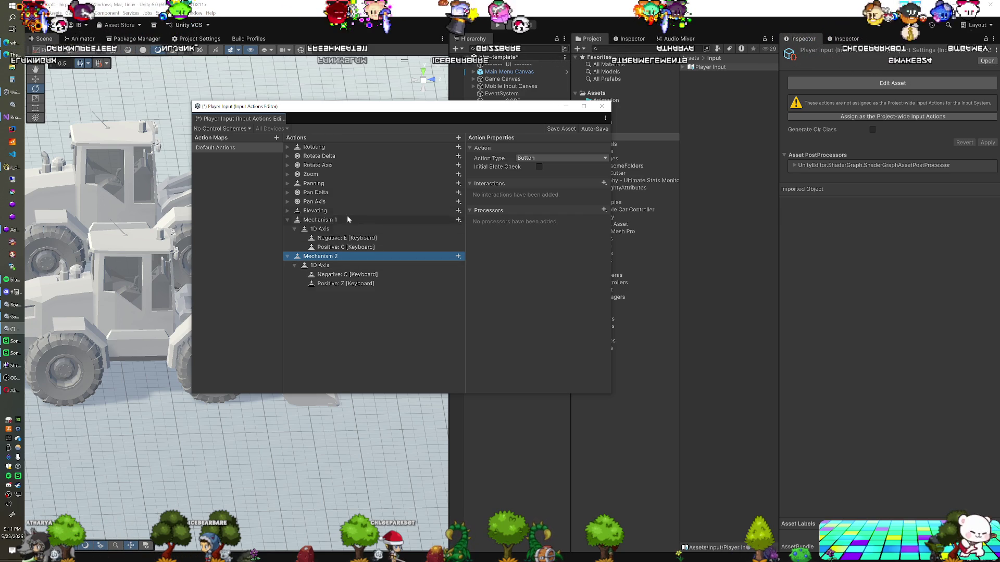
pyautogui.click(561, 128)
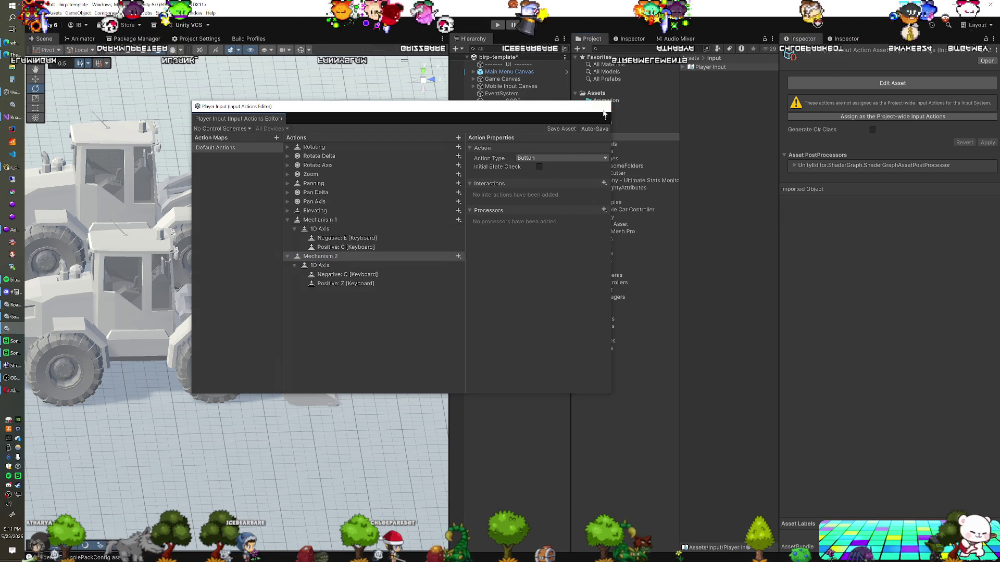
pyautogui.click(602, 107)
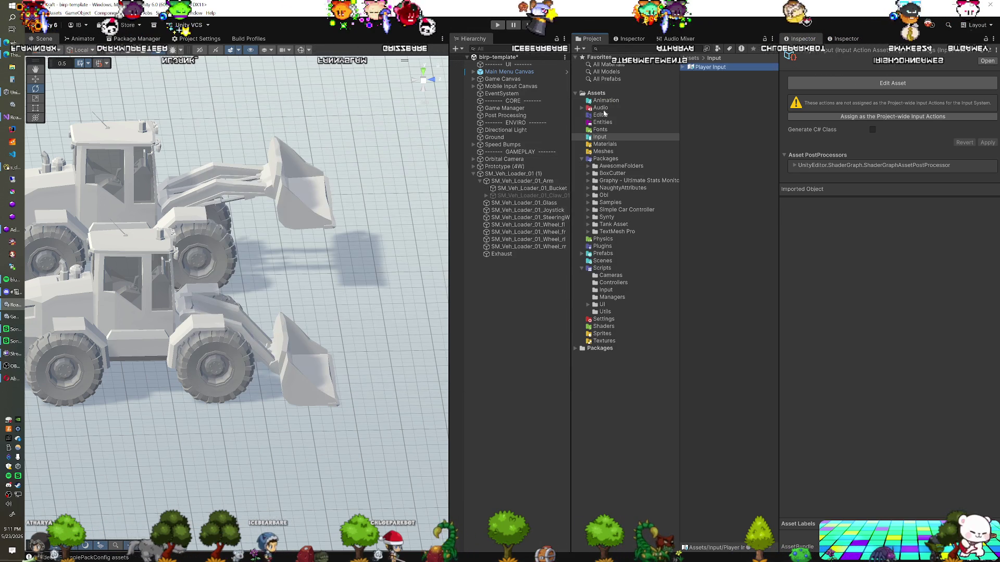
# Set Action Name to Mechanism 1 on the arm and bucket together
pyautogui.click(522, 181)
pyautogui.keyDown('ctrl'); pyautogui.click(552, 188); pyautogui.keyUp('ctrl')
pyautogui.click(933, 208)
pyautogui.write('Mechanism 1')
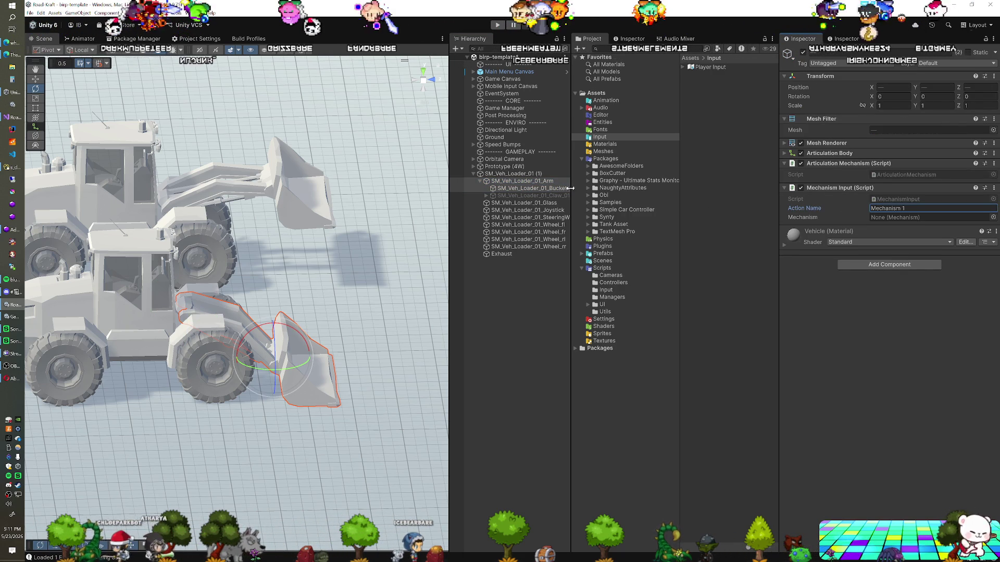
# Change the bucket's Action Name to Mechanism 2 and return to Visual Studio
pyautogui.click(568, 188)
pyautogui.click(895, 207)
pyautogui.press('BackSpace')
pyautogui.write('2')
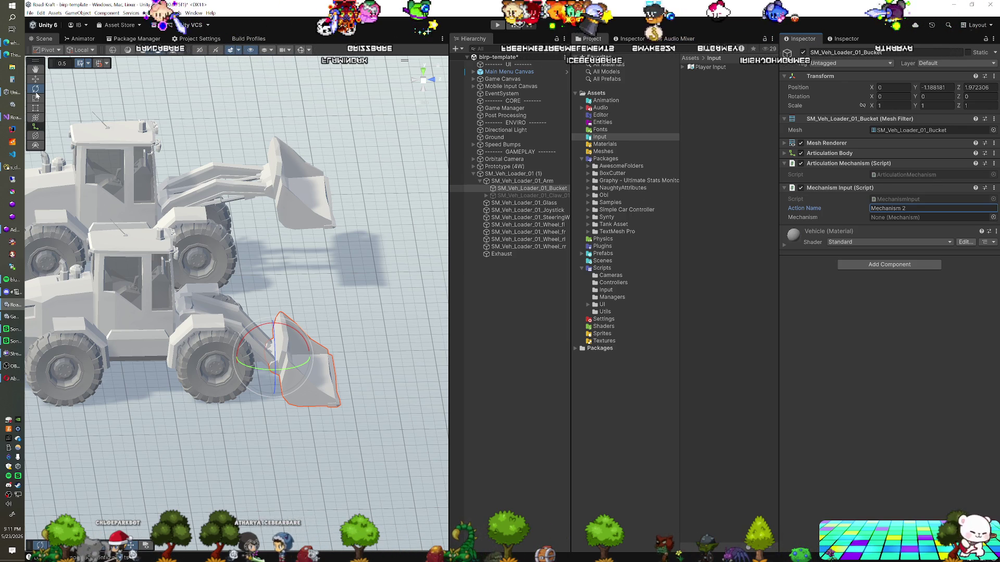
pyautogui.click(12, 118)
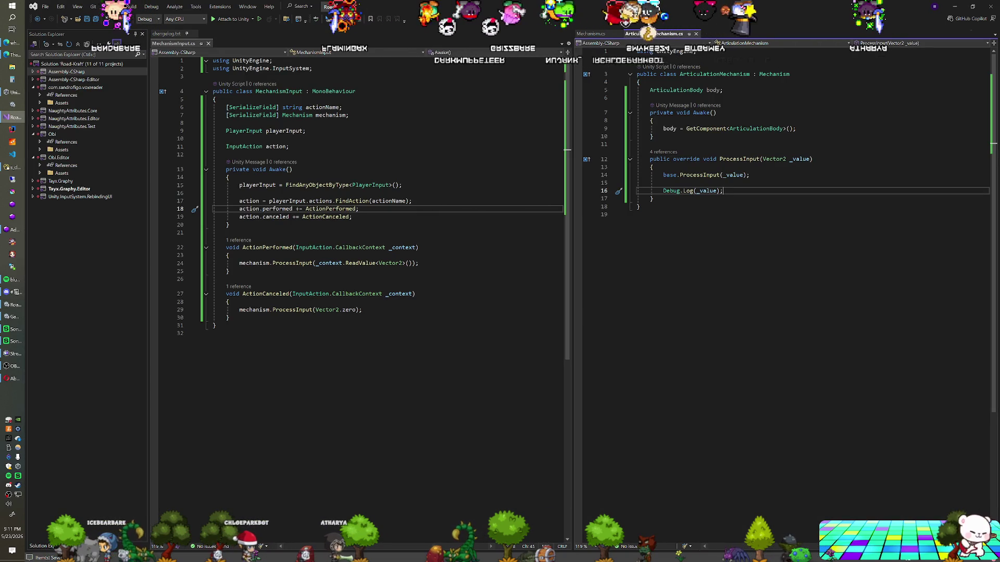
# Add mechanism = GetComponentInChildren<Mechanism>() at the start of Awake
pyautogui.click(282, 115)
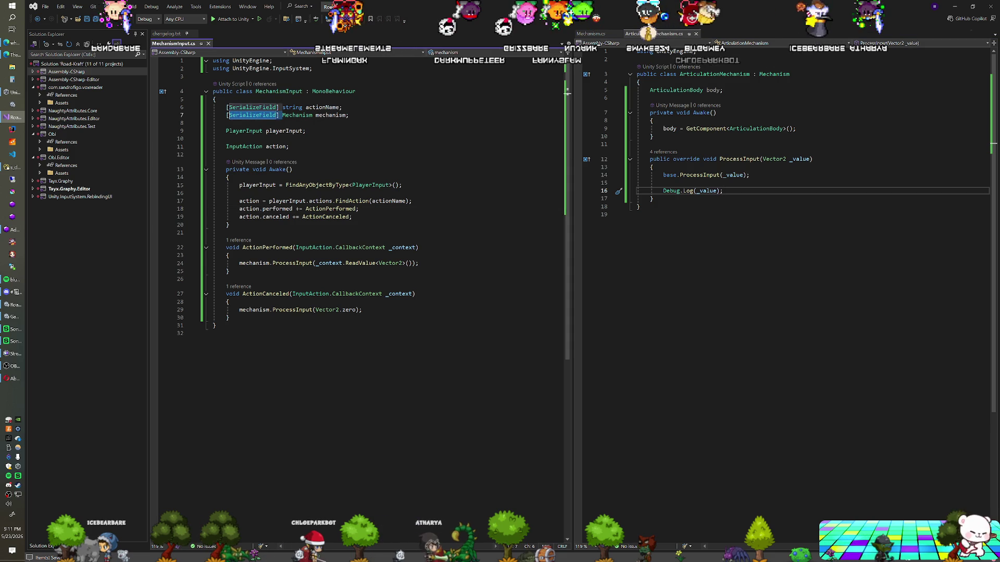
pyautogui.press('BackSpace')
pyautogui.press('Return')
pyautogui.press('Up')
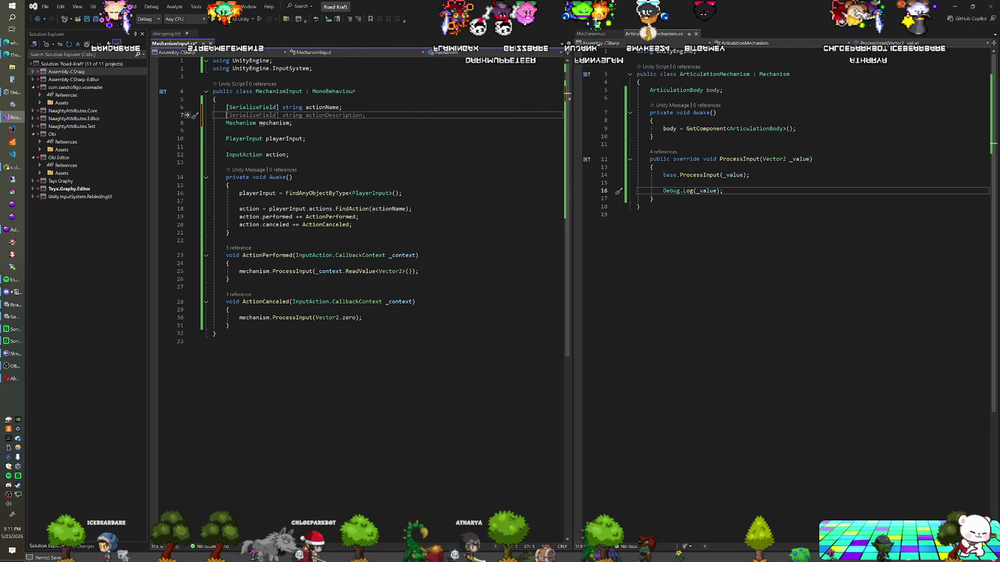
pyautogui.click(229, 185)
pyautogui.press('Return')
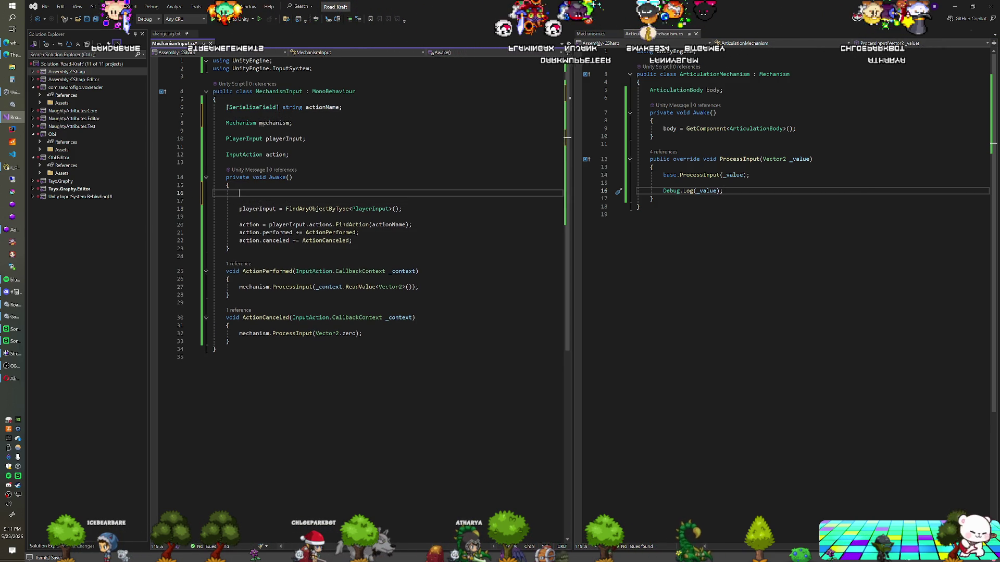
pyautogui.write('mechanism = G')
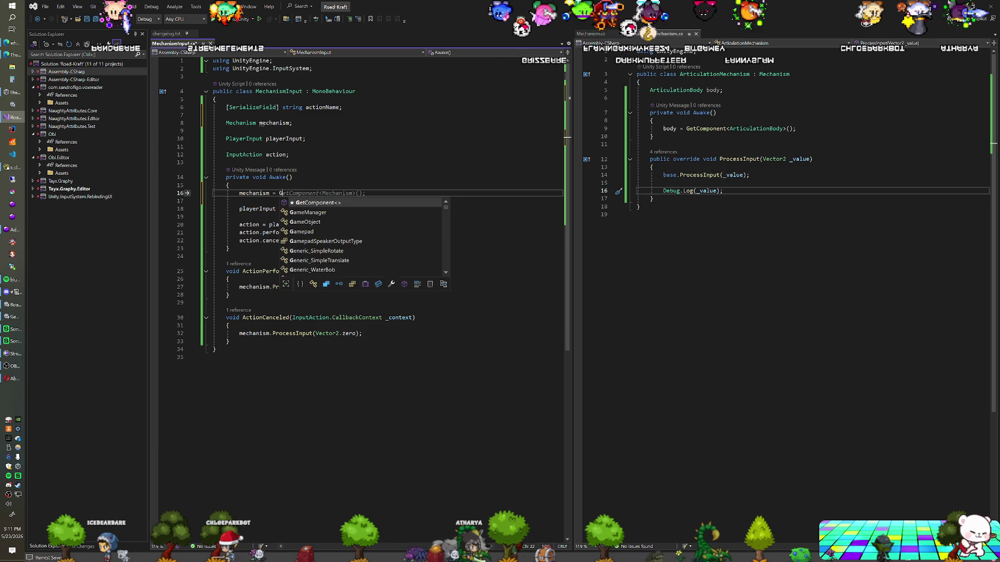
pyautogui.write('etComponentInChildren')
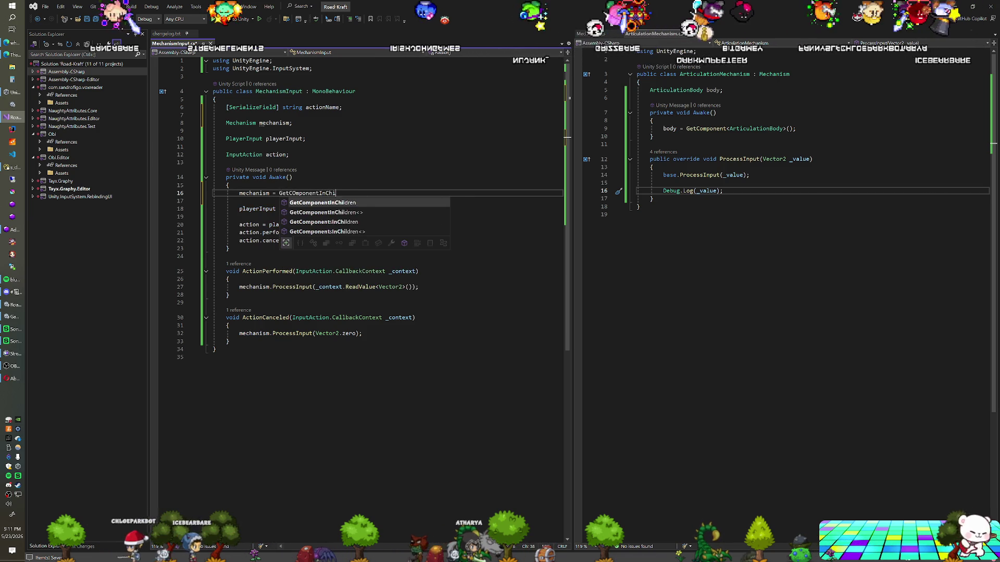
pyautogui.write('<Mech')
pyautogui.press('Tab')
pyautogui.write('>()')
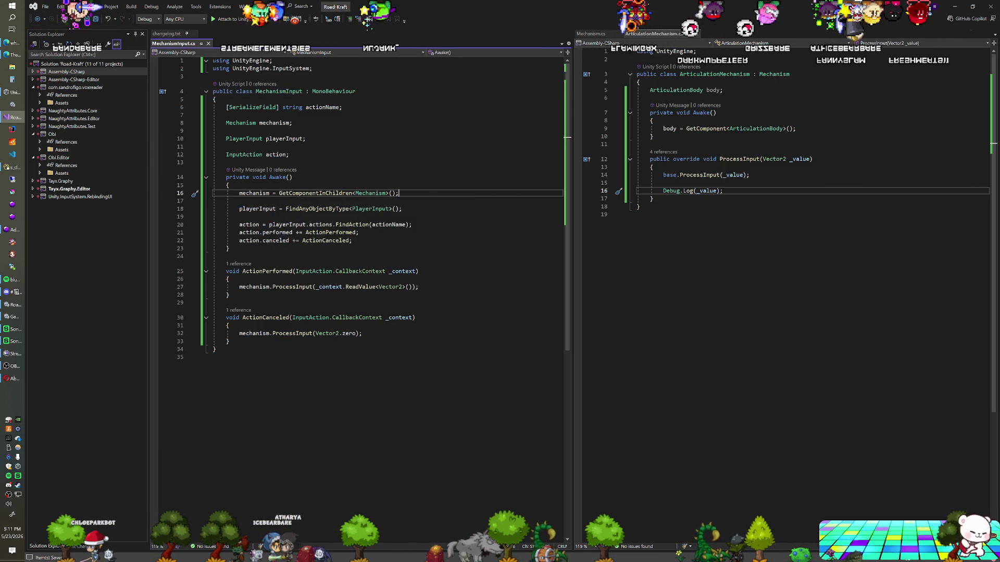
# Restore the [SerializeField] attribute on the mechanism field
pyautogui.click(229, 185)
pyautogui.click(226, 131)
pyautogui.click(224, 123)
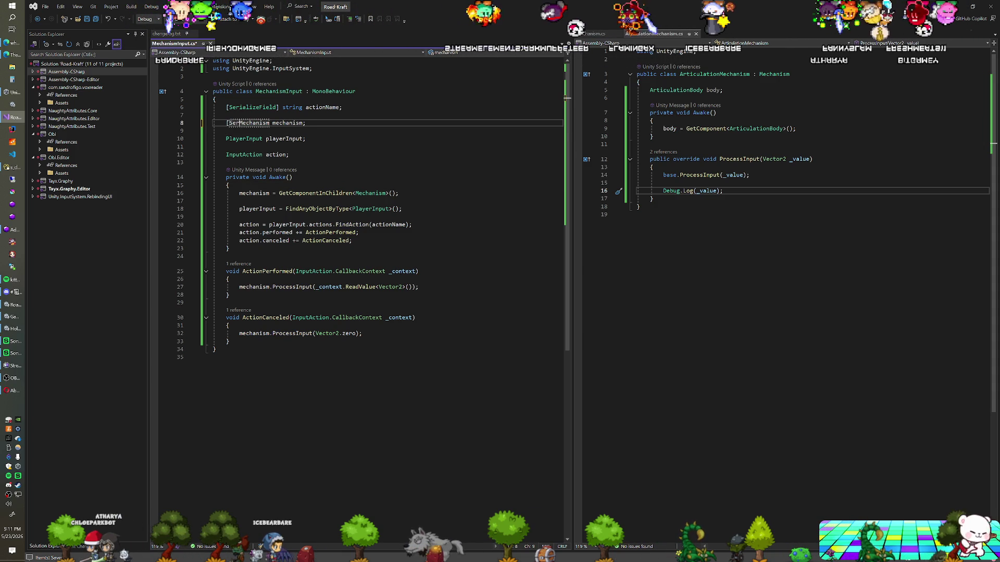
pyautogui.write('ializeField]')
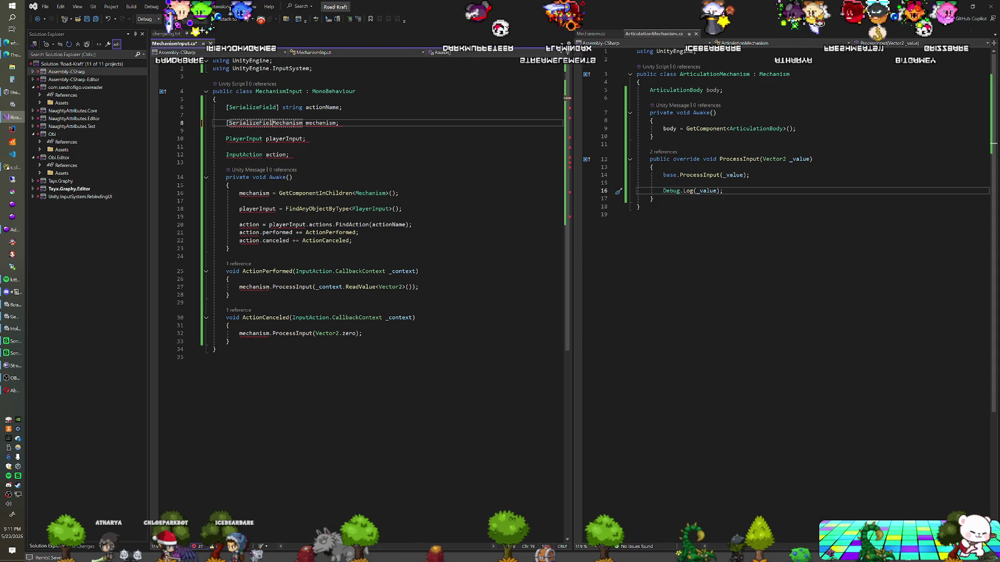
# Guard the GetComponentInChildren lookup with if (mechanism == null)
pyautogui.click(229, 185)
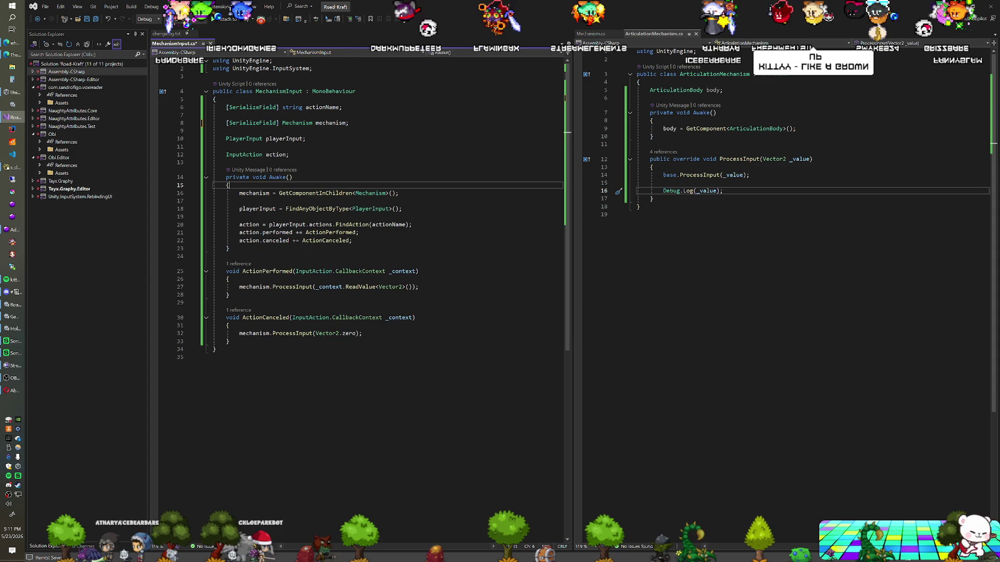
pyautogui.press('Return')
pyautogui.write('if (mechanism == n')
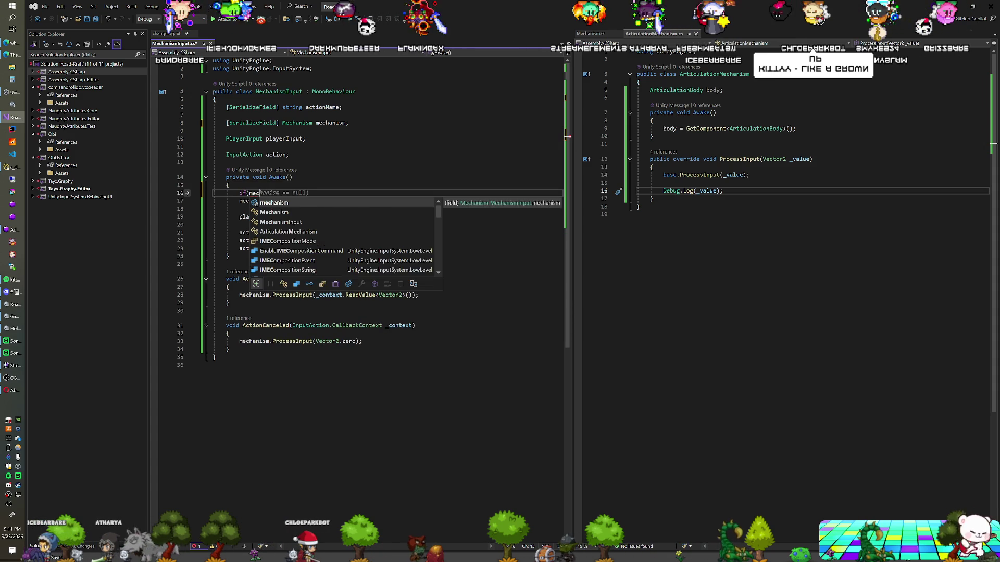
pyautogui.write('ull) ;')
pyautogui.doubleClick(315, 201)
pyautogui.click(319, 194)
pyautogui.press('BackSpace')
pyautogui.press('BackSpace')
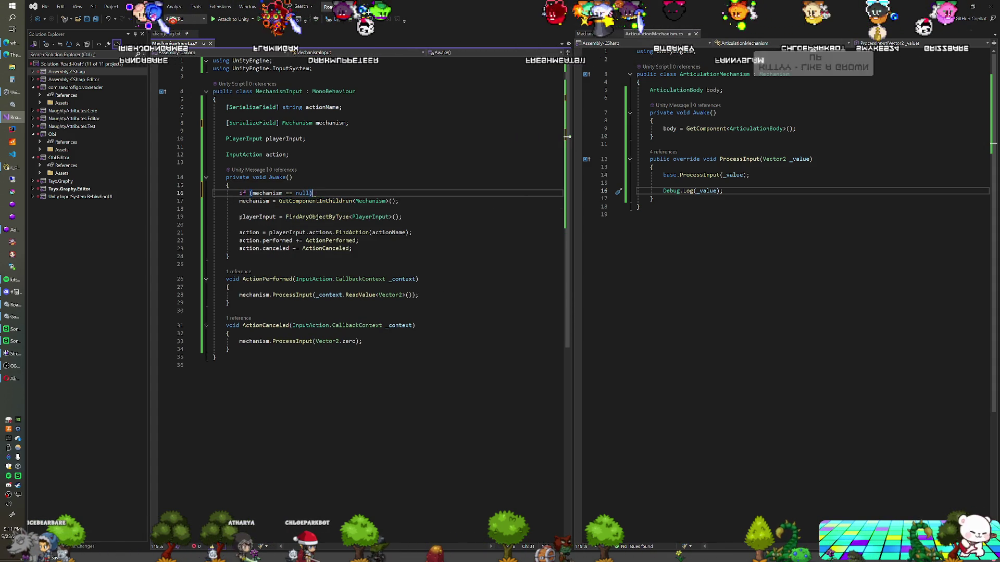
pyautogui.click(213, 61)
pyautogui.press('Tab')
# Save MechanismInput.cs and switch back to the Unity editor
pyautogui.click(239, 201)
pyautogui.press('Up')
pyautogui.press('Up')
pyautogui.press('Up')
pyautogui.press('End')
pyautogui.hotkey('ctrl', 's')
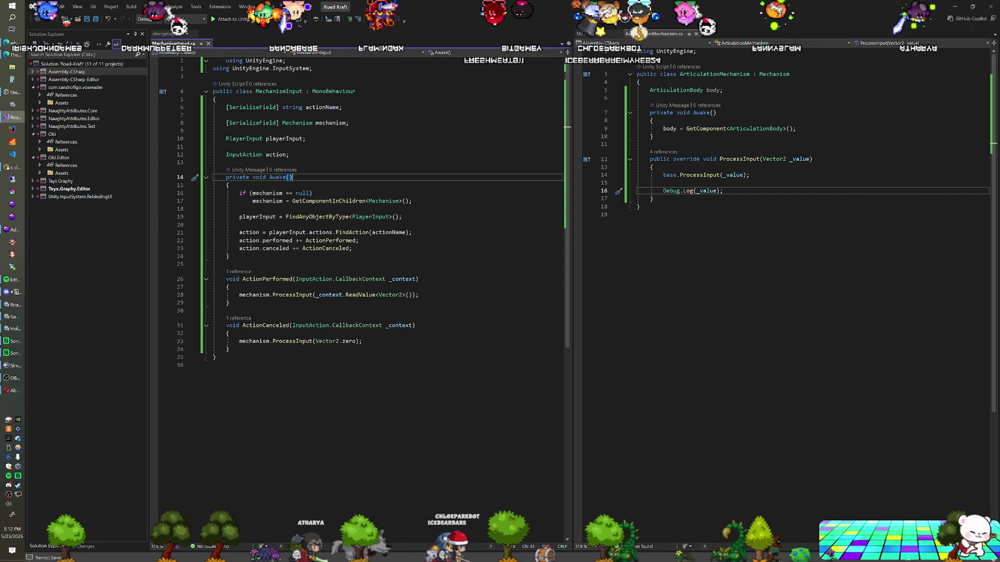
pyautogui.press('Up')
pyautogui.press('Up')
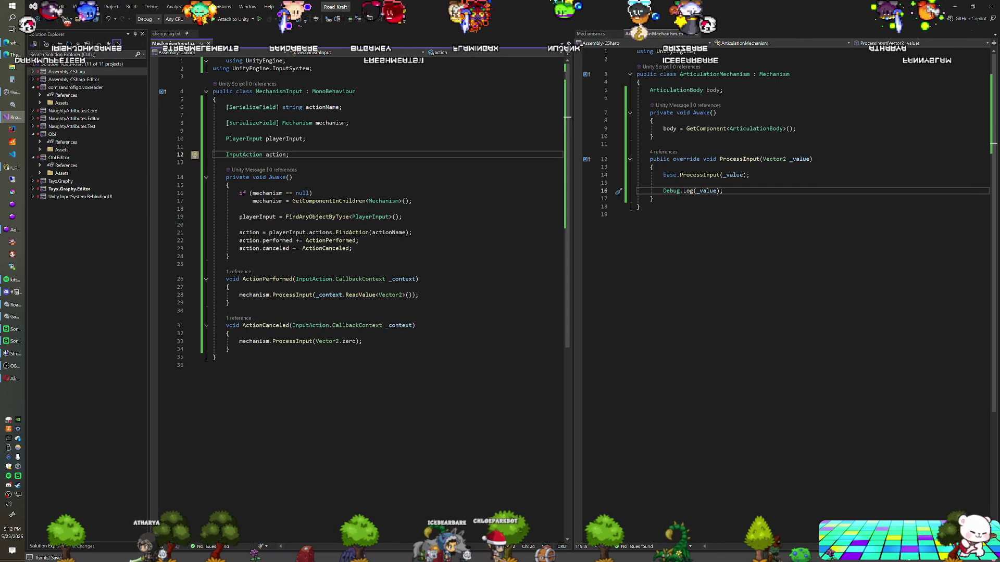
pyautogui.hotkey('alt', 'Tab')
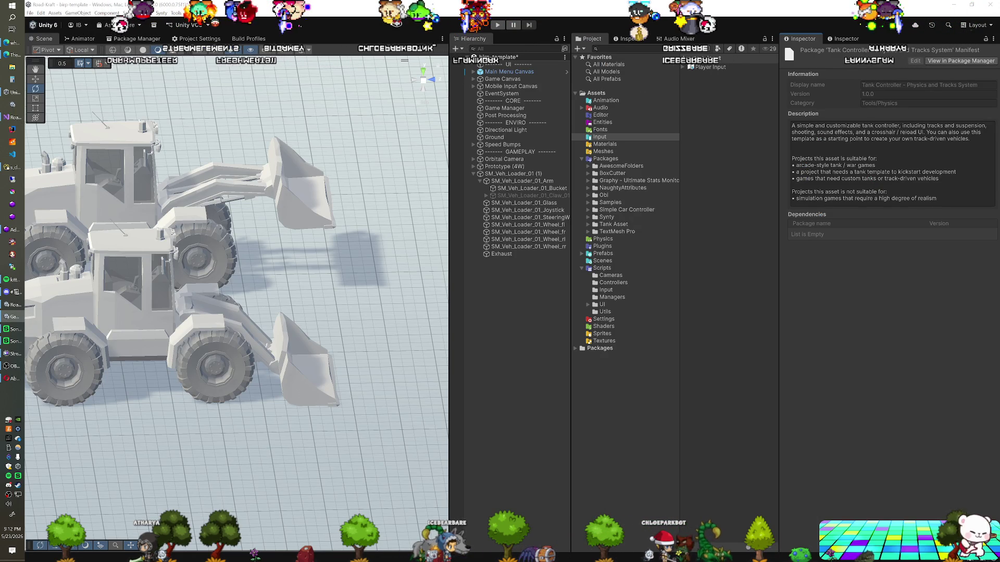
# Open the Console, select the loader arm, and save the scene
pyautogui.hotkey('ctrl', 'shift', 'c')
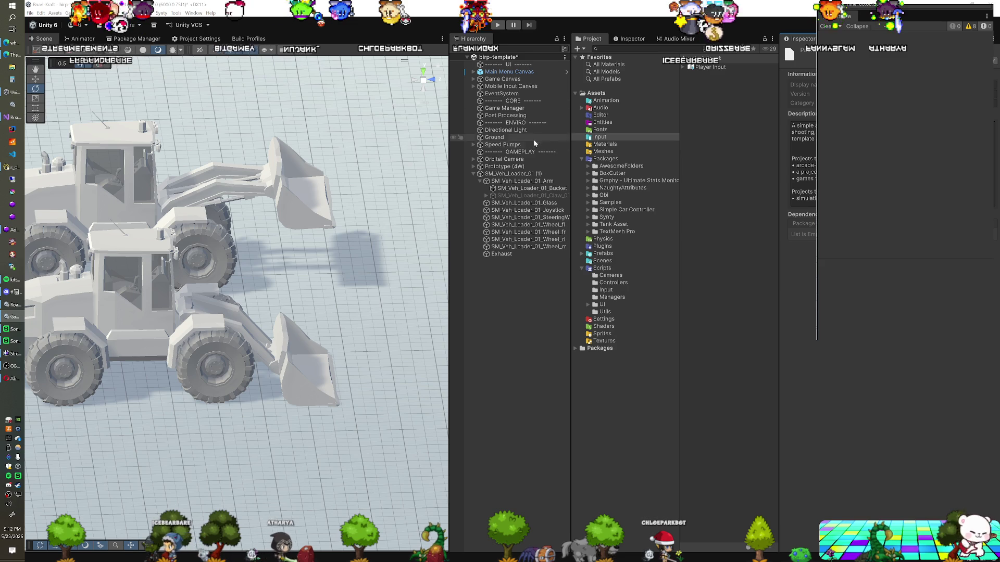
pyautogui.click(538, 181)
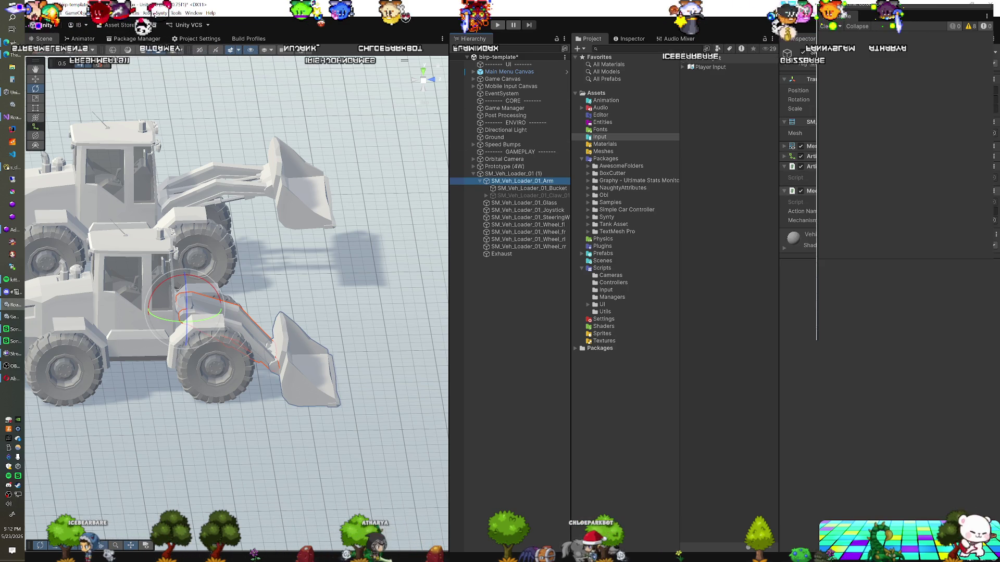
pyautogui.press('Down')
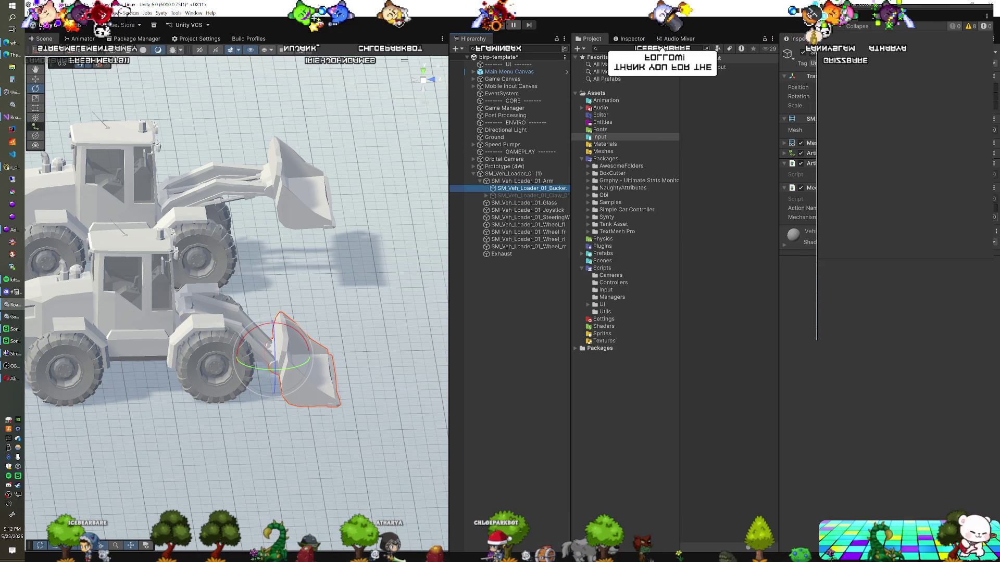
pyautogui.click(523, 182)
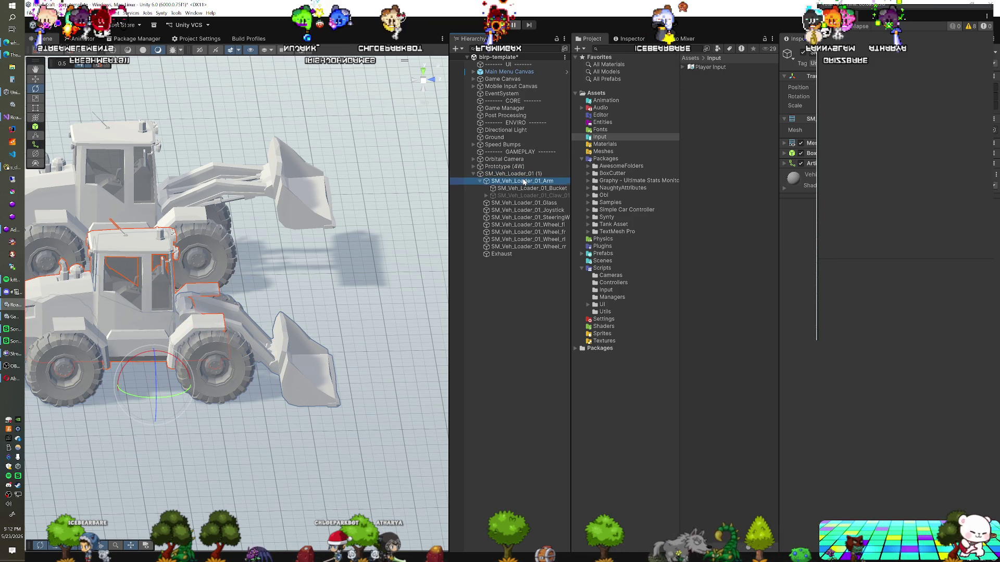
pyautogui.hotkey('ctrl', 's')
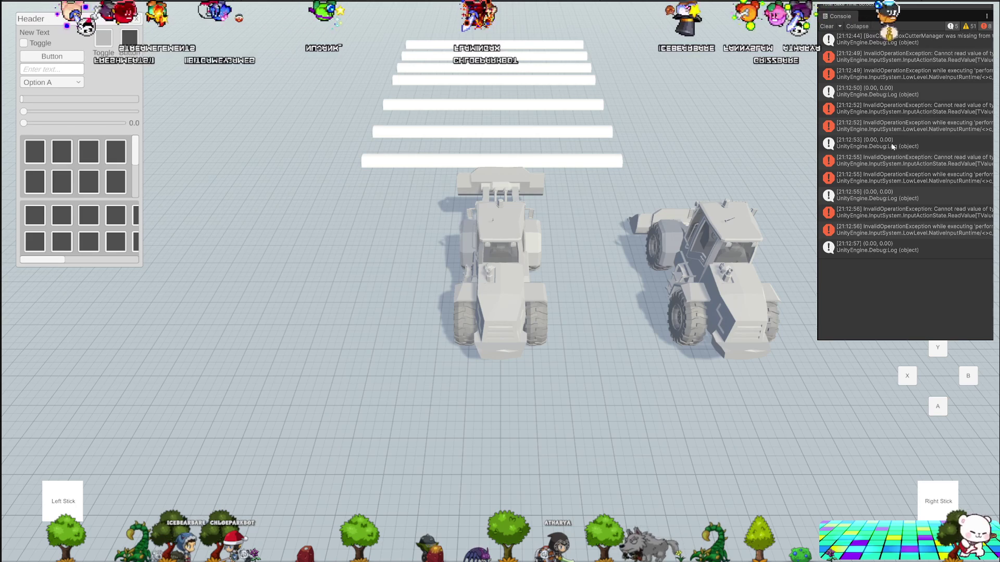
# Read the Debug.Log and InvalidOperationException stack traces showing a Vector2 can't be read from the 1D Axis composite
pyautogui.click(893, 146)
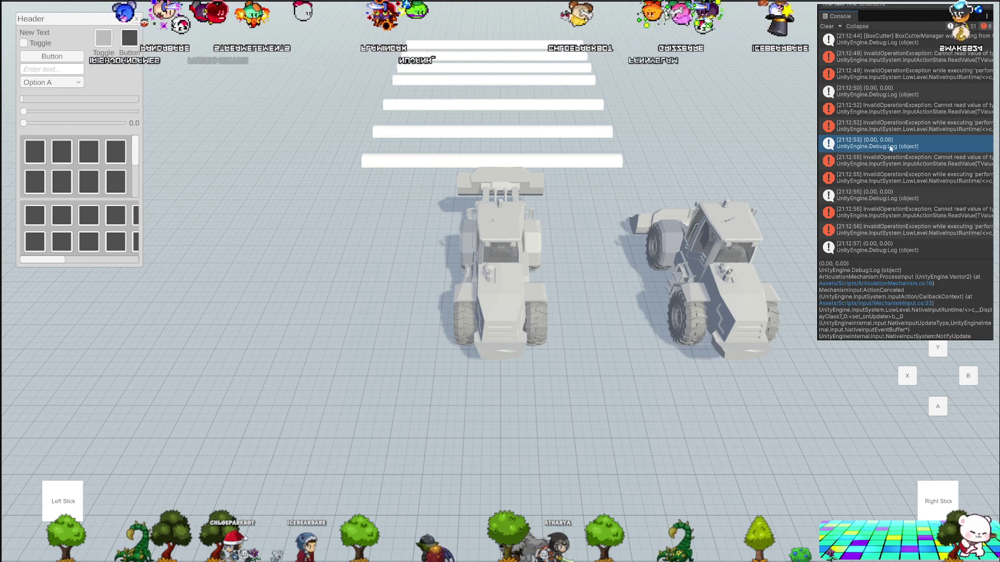
pyautogui.click(891, 125)
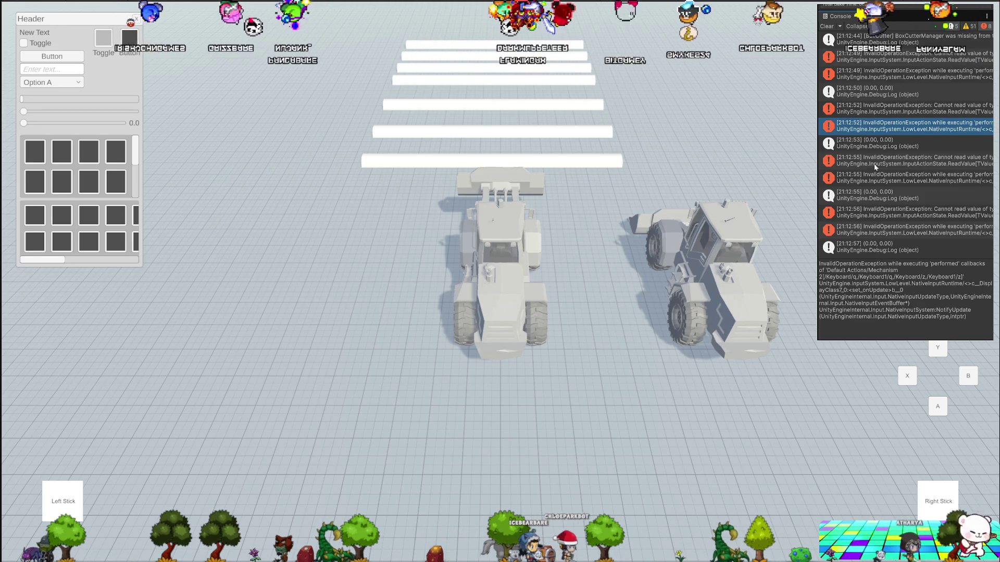
pyautogui.click(883, 116)
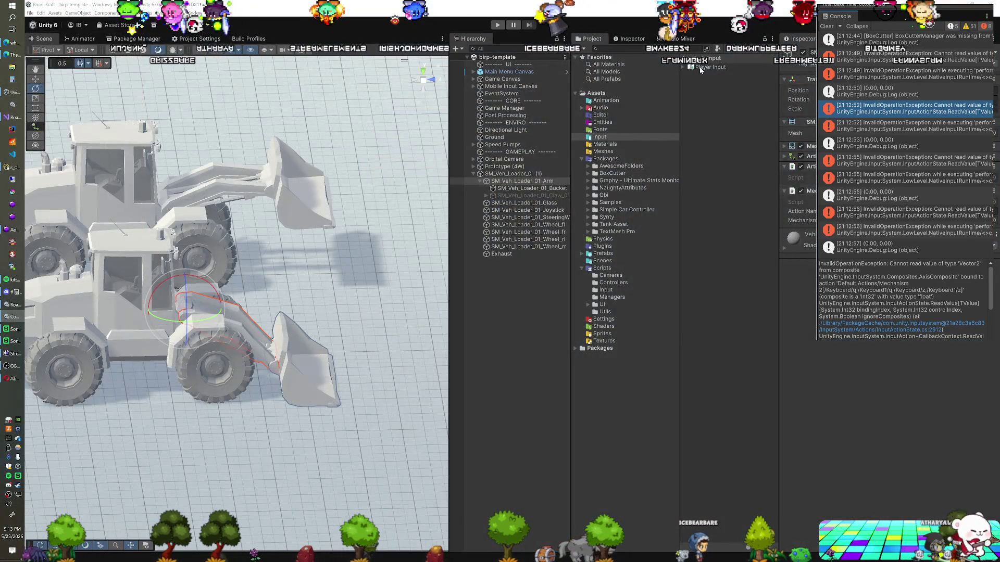
# In the Player Input asset, make Mechanism 1 and Mechanism 2 Value actions of control type Vector 2, and save
pyautogui.doubleClick(700, 68)
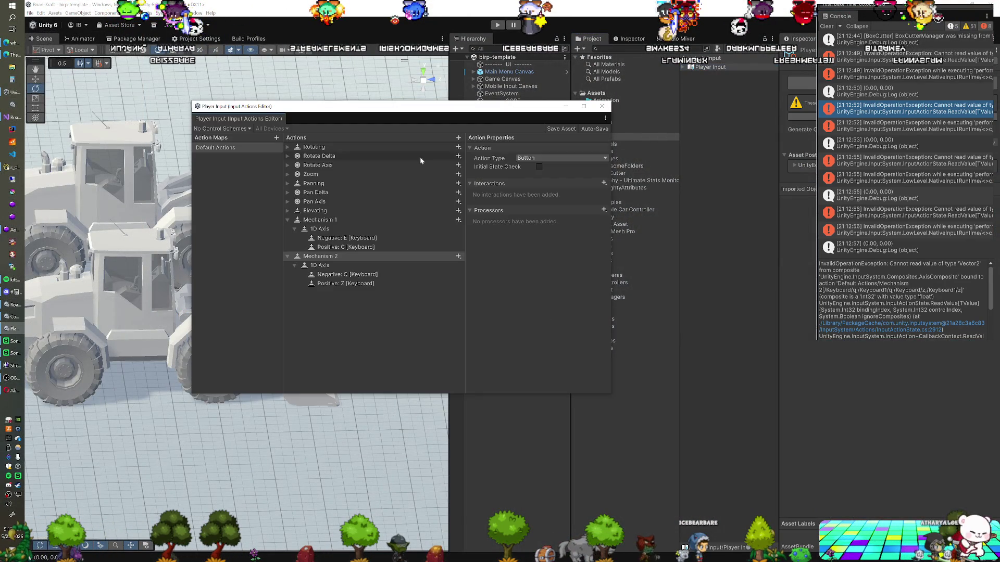
pyautogui.click(327, 233)
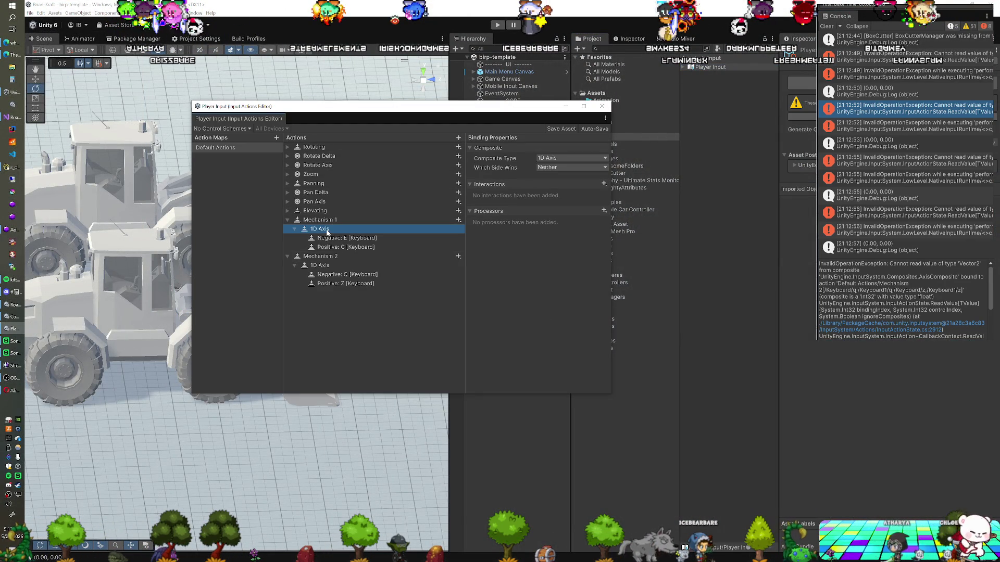
pyautogui.click(320, 219)
pyautogui.click(542, 157)
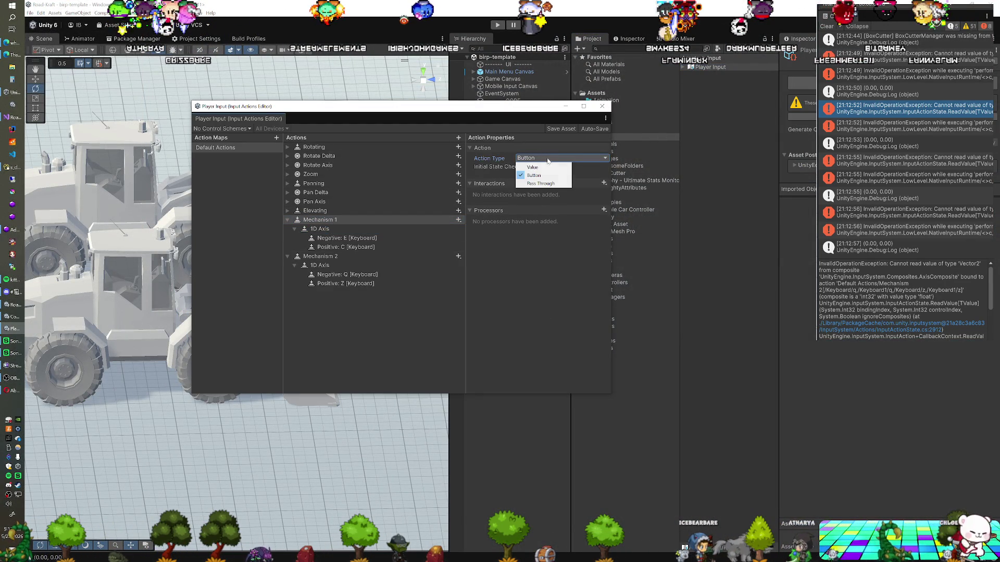
pyautogui.click(545, 167)
pyautogui.click(539, 168)
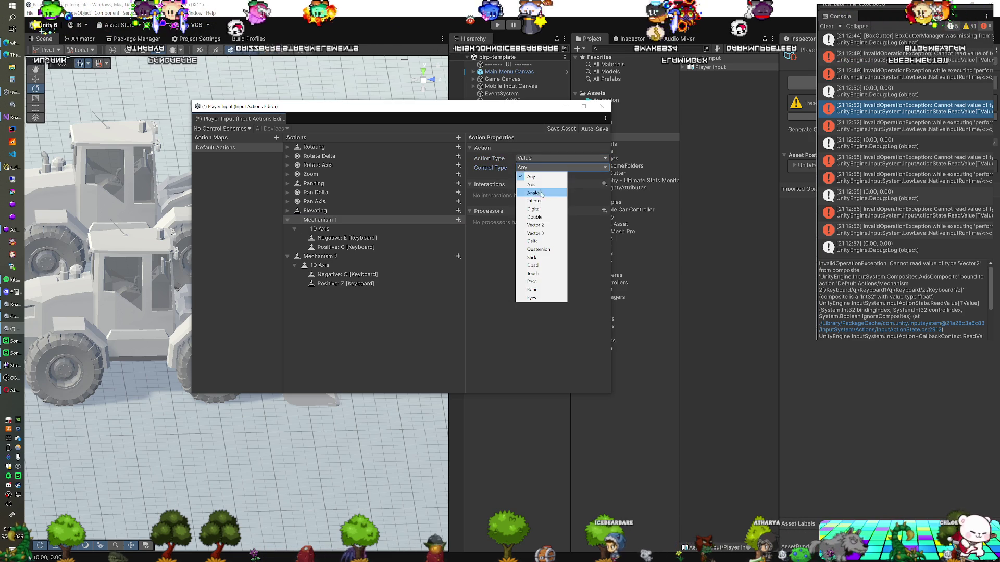
pyautogui.click(535, 225)
pyautogui.click(335, 256)
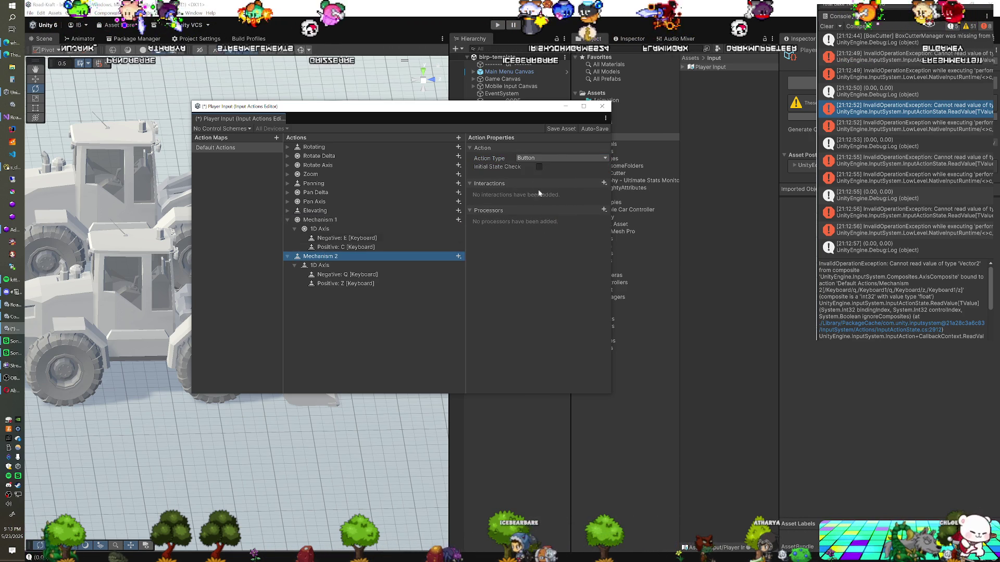
pyautogui.click(545, 157)
pyautogui.click(541, 167)
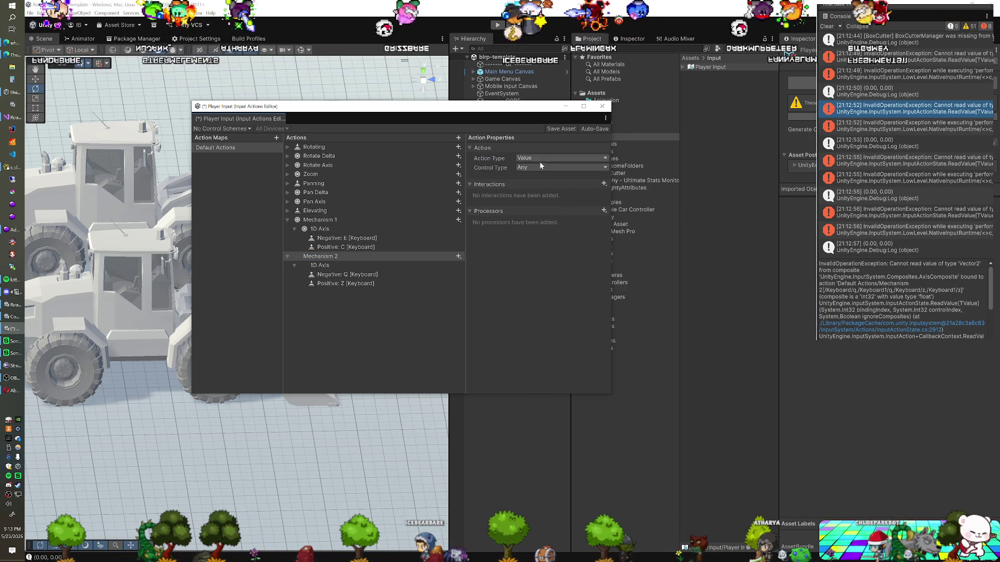
pyautogui.click(541, 168)
pyautogui.click(536, 227)
pyautogui.hotkey('ctrl', 's')
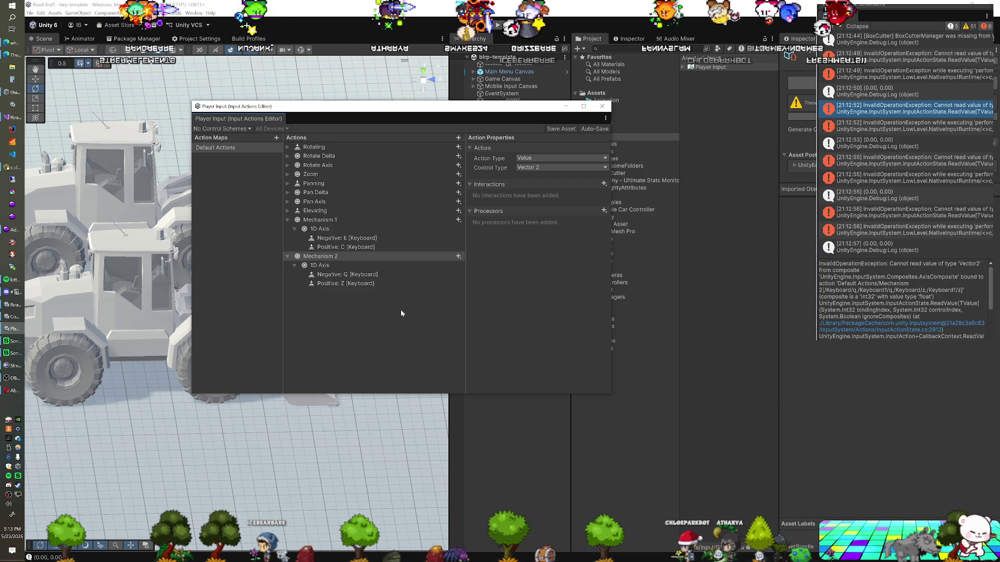
# Revert Mechanism 2 and Mechanism 1 control types to Axis, keep the 1D Axis composite, and close the editor
pyautogui.click(539, 167)
pyautogui.click(539, 186)
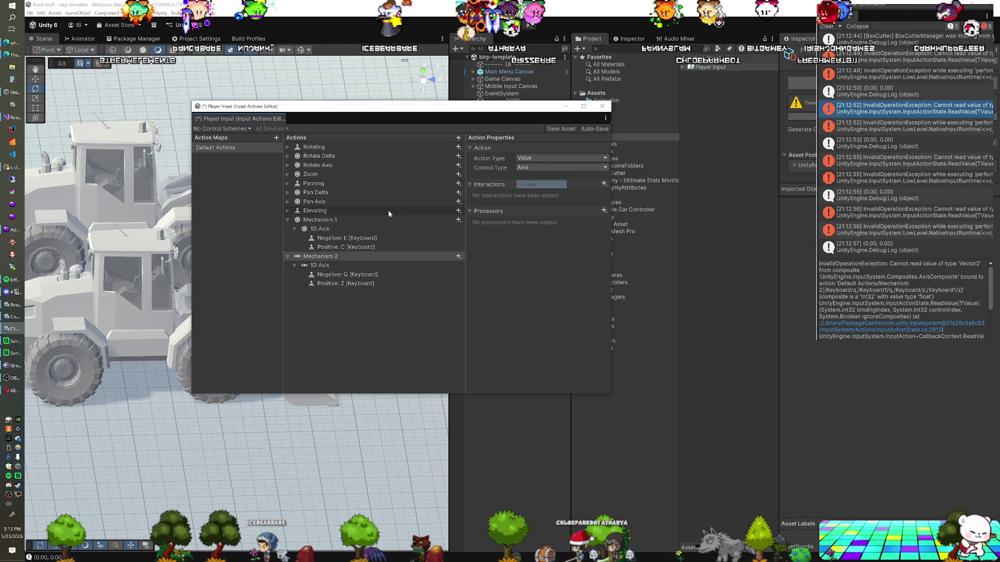
pyautogui.click(346, 232)
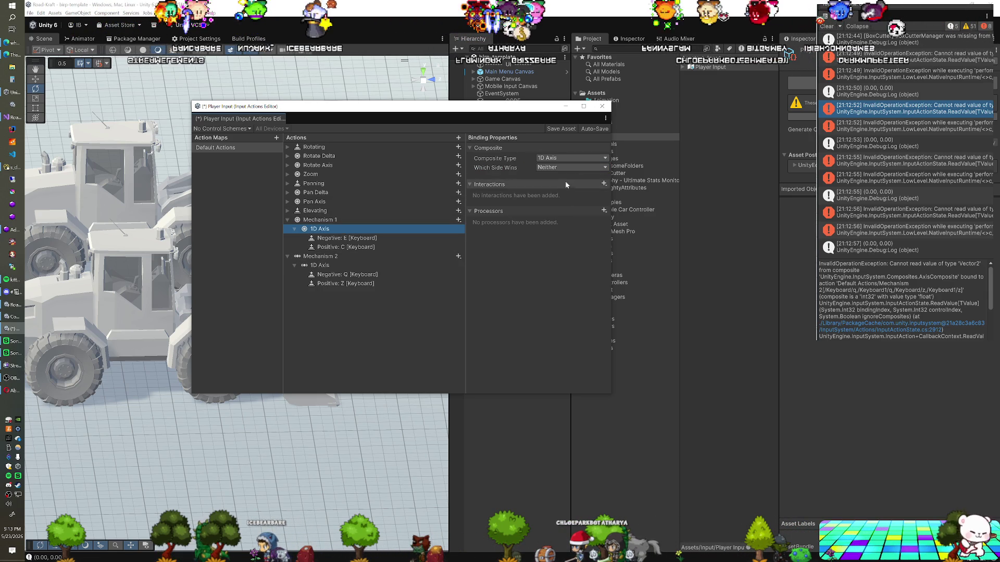
pyautogui.click(560, 159)
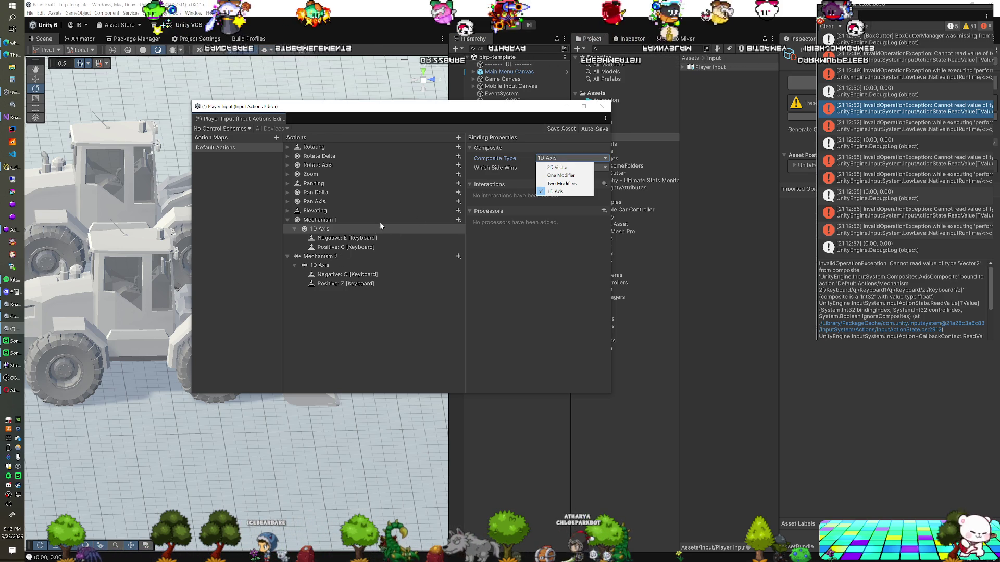
pyautogui.click(549, 158)
pyautogui.click(549, 158)
pyautogui.click(549, 158)
pyautogui.click(365, 219)
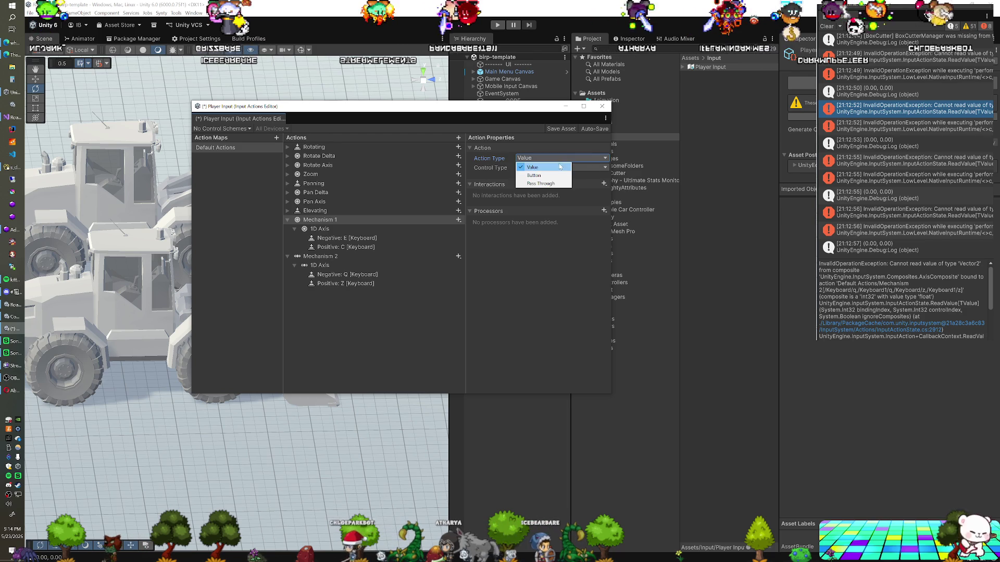
pyautogui.click(593, 168)
pyautogui.click(553, 185)
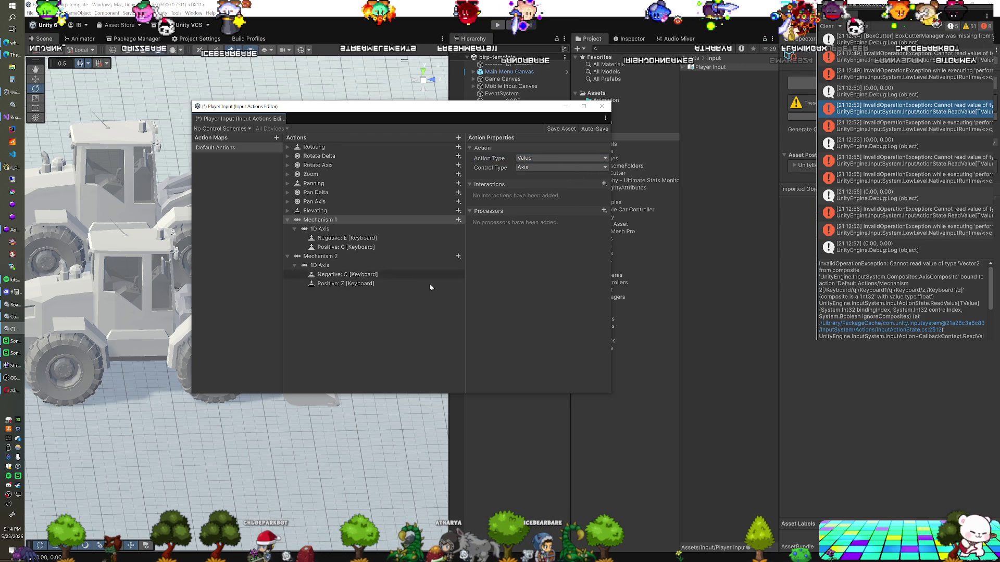
pyautogui.click(602, 107)
pyautogui.click(16, 119)
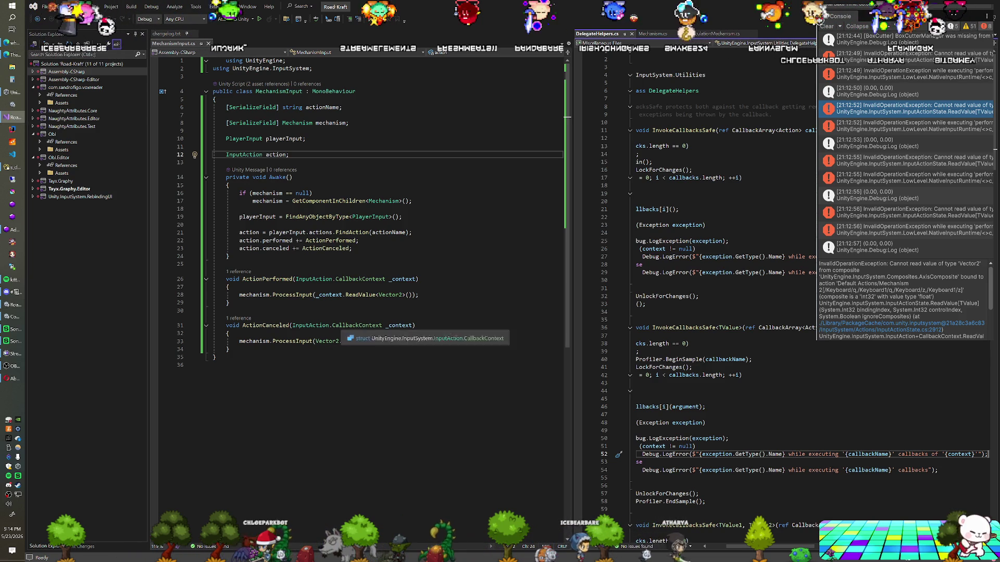
# In MechanismInput, replace Vector2.zero with 0f and read the action value as float instead of Vector2
pyautogui.doubleClick(327, 341)
pyautogui.keyDown('shift'); pyautogui.click(354, 341); pyautogui.keyUp('shift')
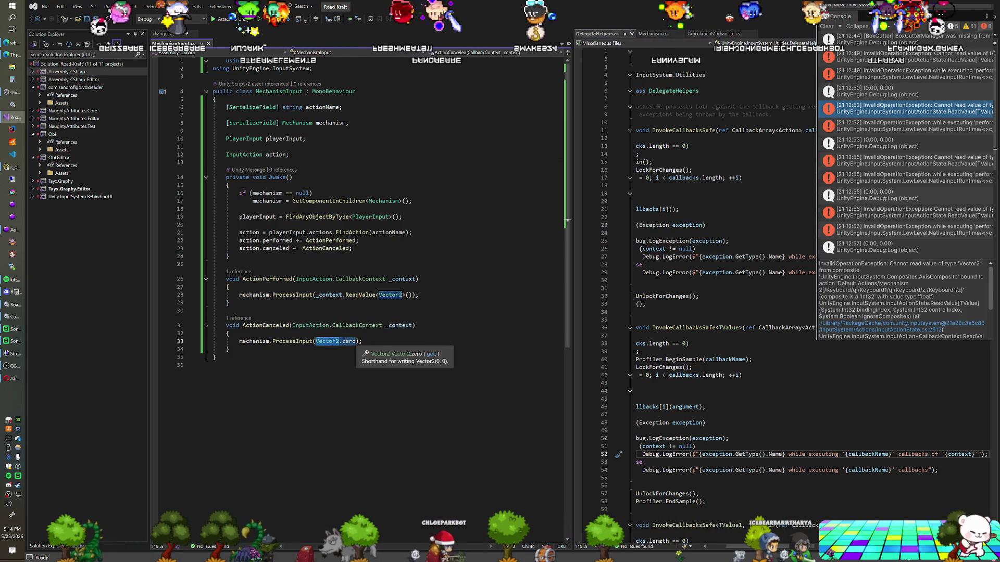
pyautogui.write('0f')
pyautogui.press('End')
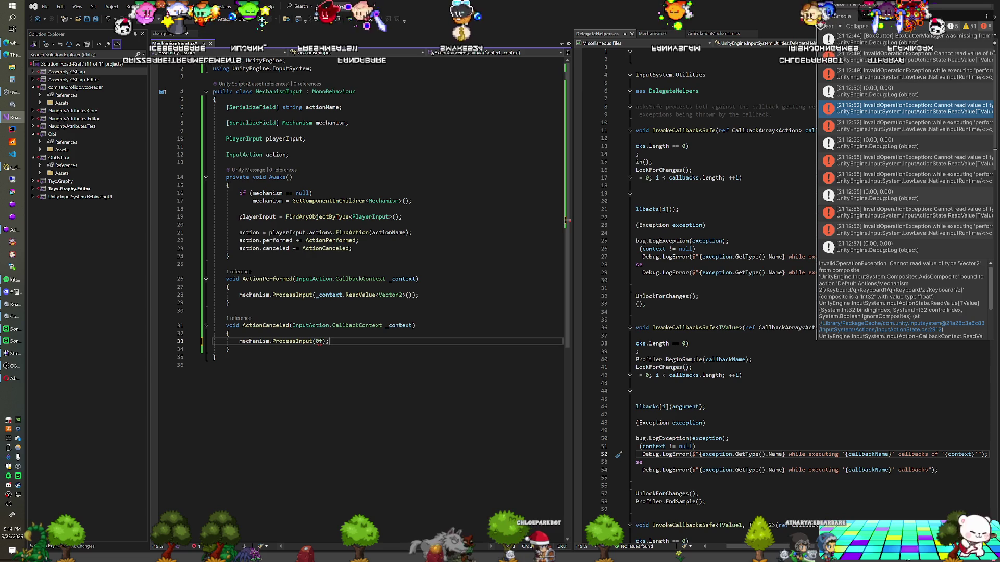
pyautogui.click(389, 295)
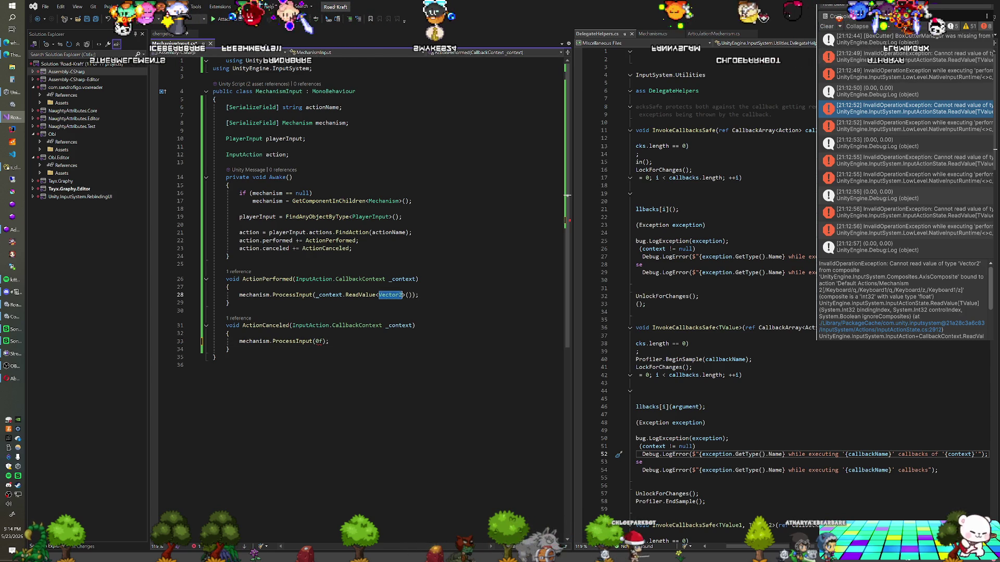
pyautogui.write('floa')
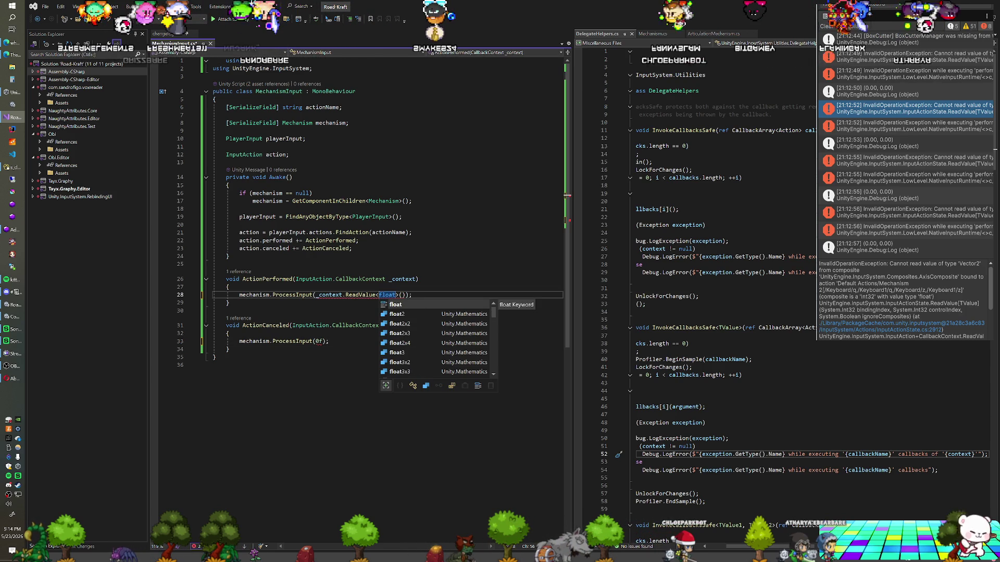
# Change the ProcessInput parameter from Vector2 to float in Mechanism.cs and ArticulationMechanism.cs
pyautogui.click(655, 33)
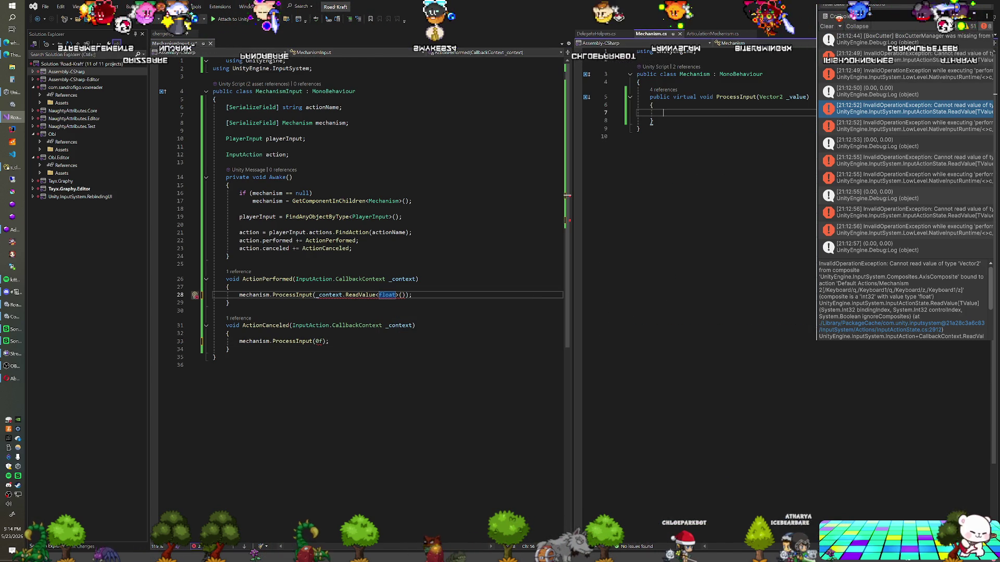
pyautogui.doubleClick(776, 97)
pyautogui.write('floa')
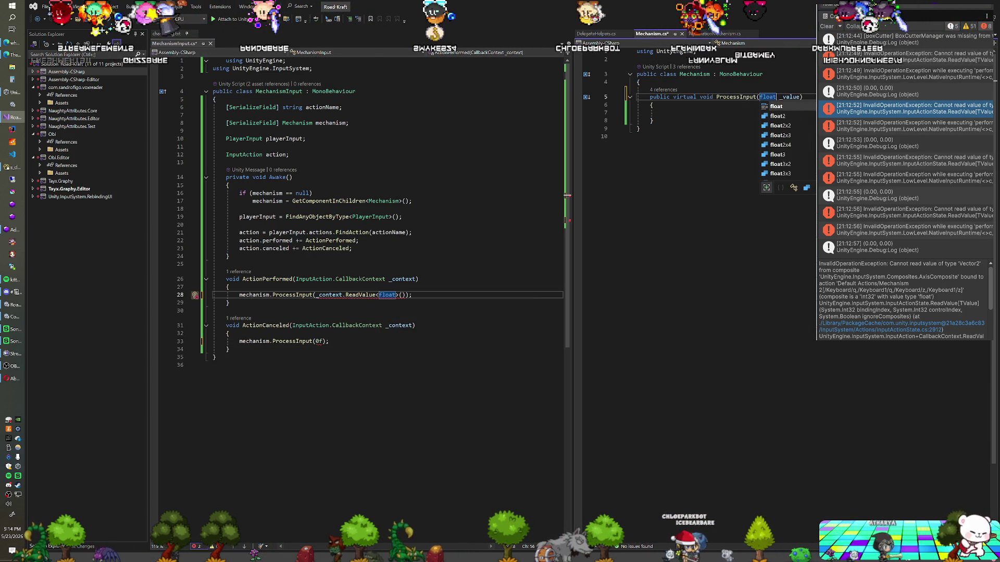
pyautogui.click(724, 34)
pyautogui.doubleClick(774, 159)
pyautogui.write('f')
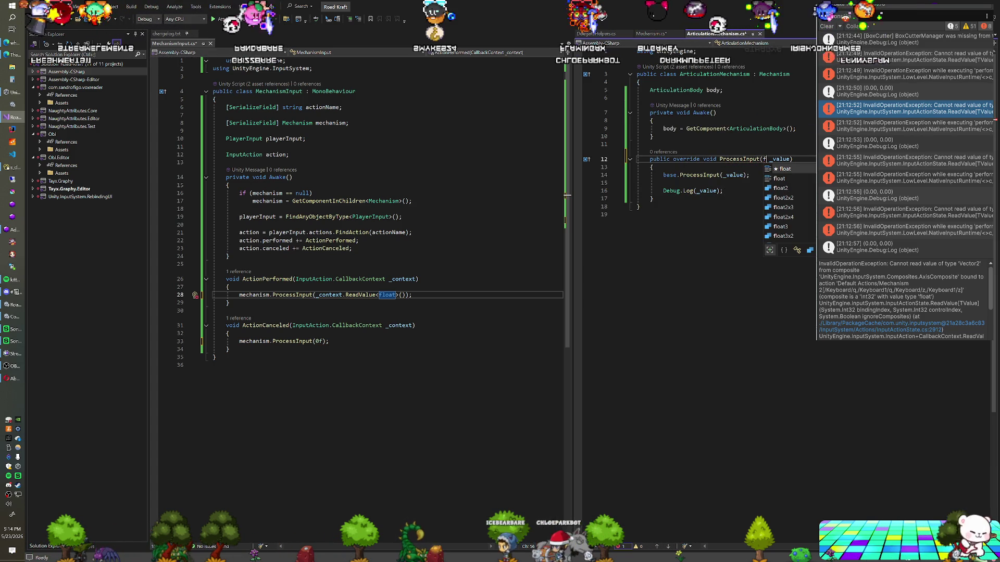
pyautogui.hotkey('alt', 'Tab')
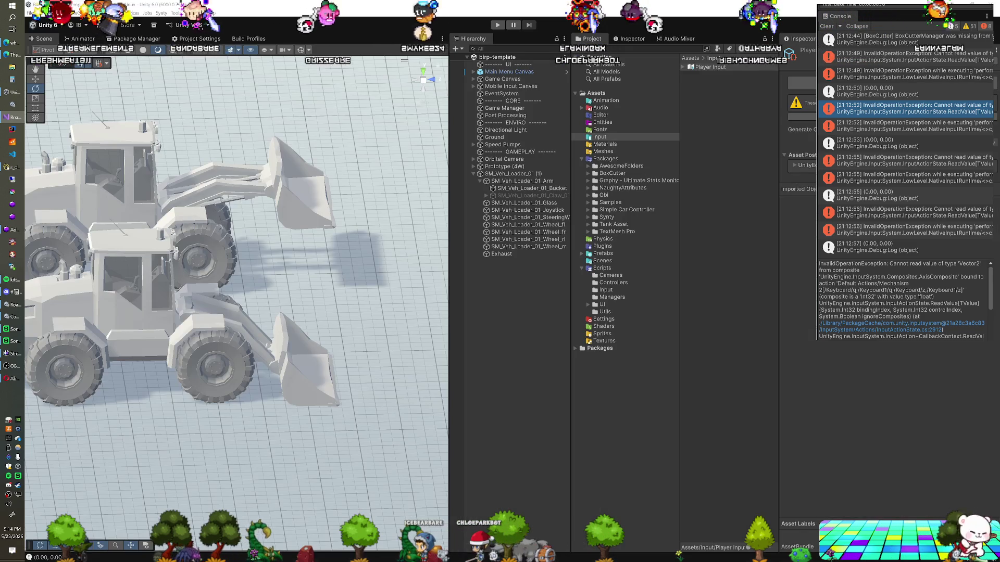
# Play the scene, select SM_Veh_Loader_01_Bucket, and play again to test the bucket input
pyautogui.hotkey('ctrl', 'p')
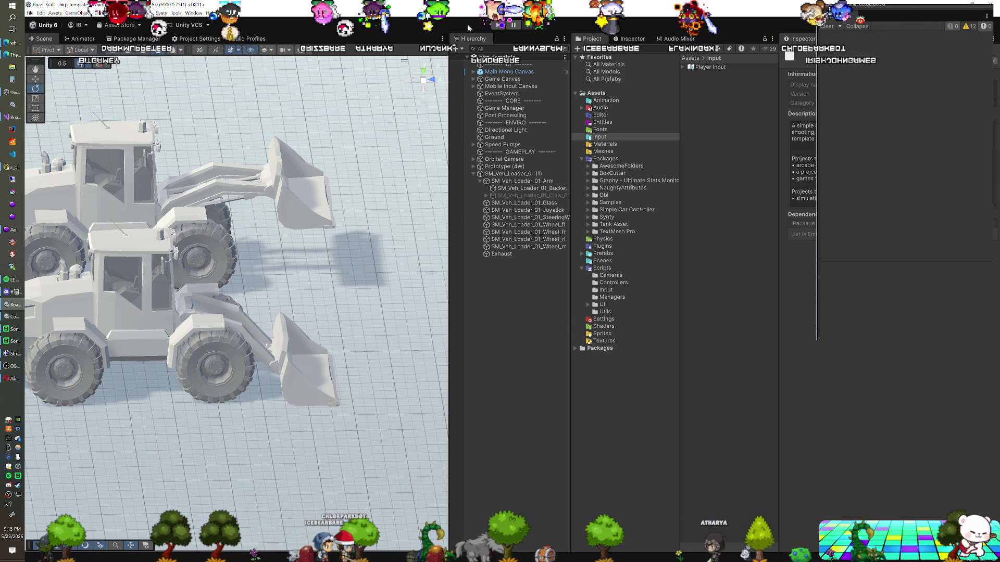
pyautogui.click(527, 187)
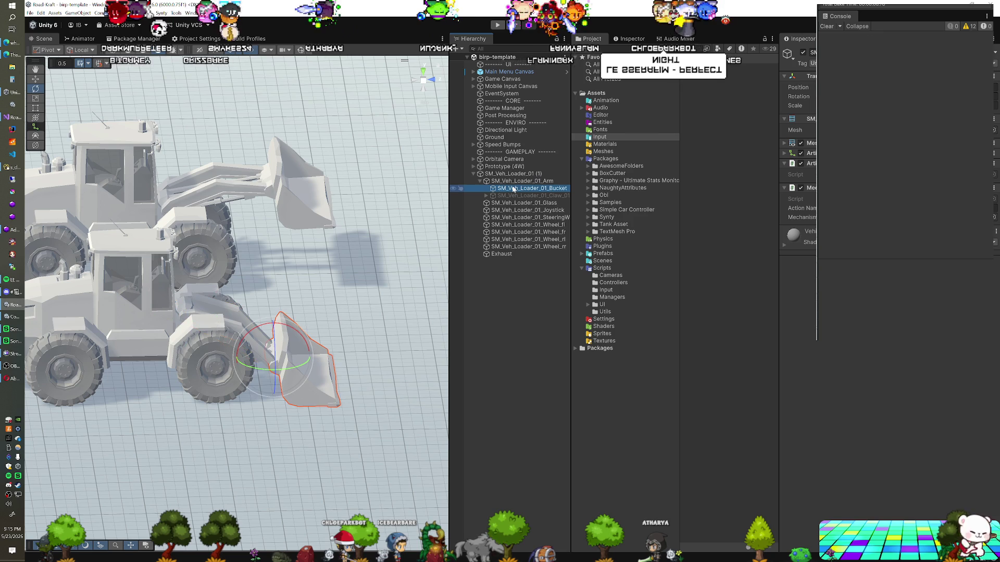
pyautogui.click(498, 26)
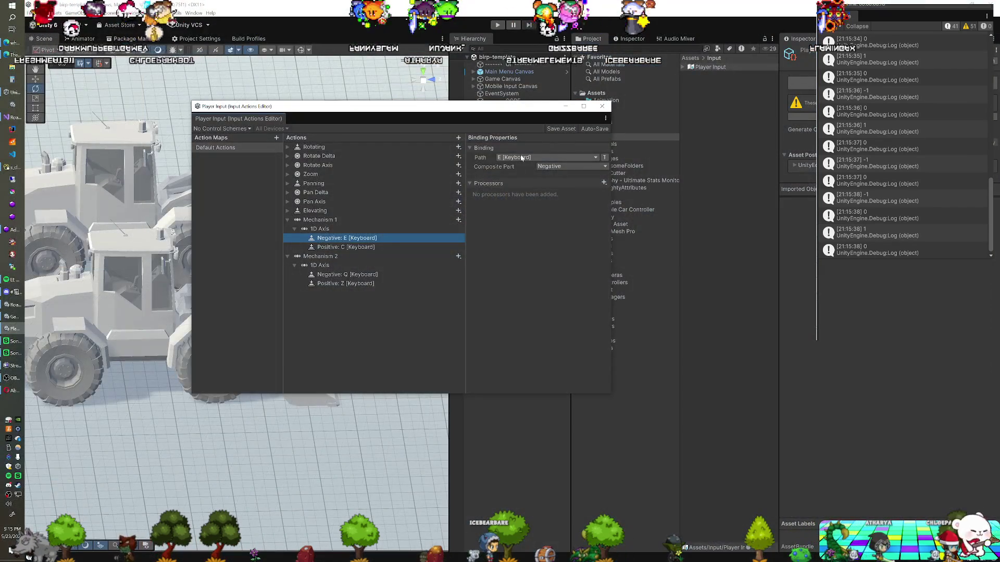
# Bind Mechanism 1's negative key to C and positive key to E
pyautogui.click(522, 157)
pyautogui.write('c')
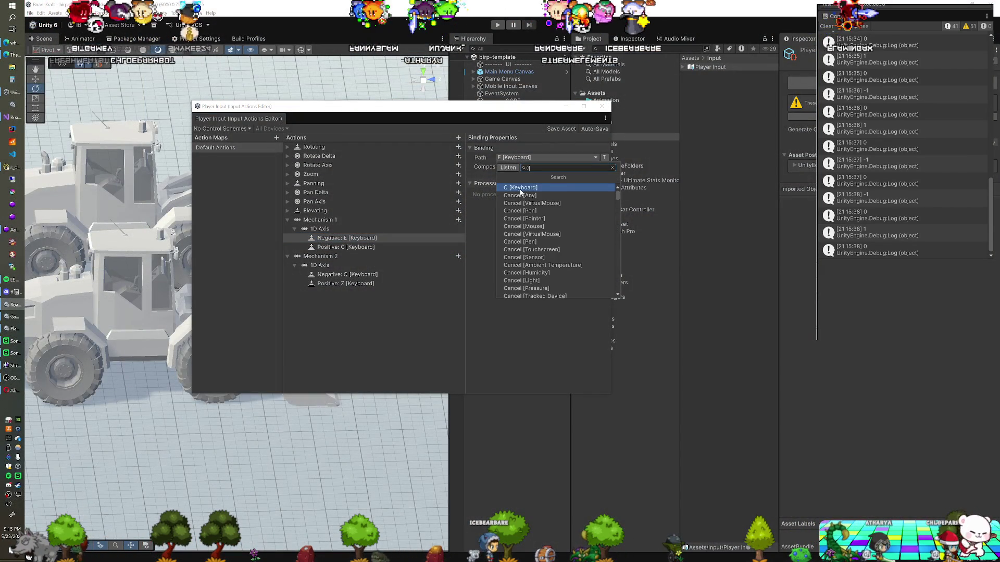
pyautogui.click(536, 187)
pyautogui.click(379, 247)
pyautogui.click(515, 157)
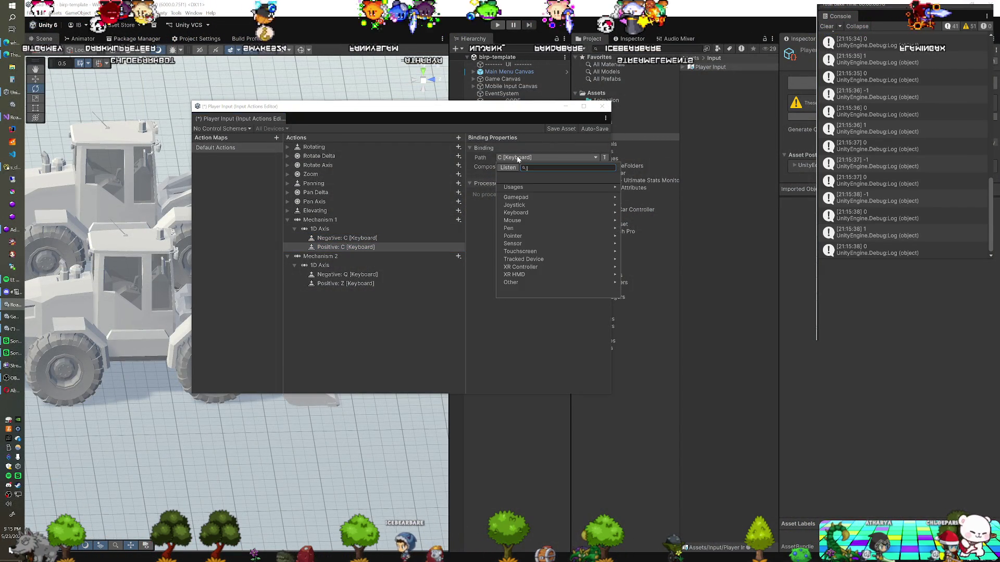
pyautogui.write('e')
pyautogui.click(518, 192)
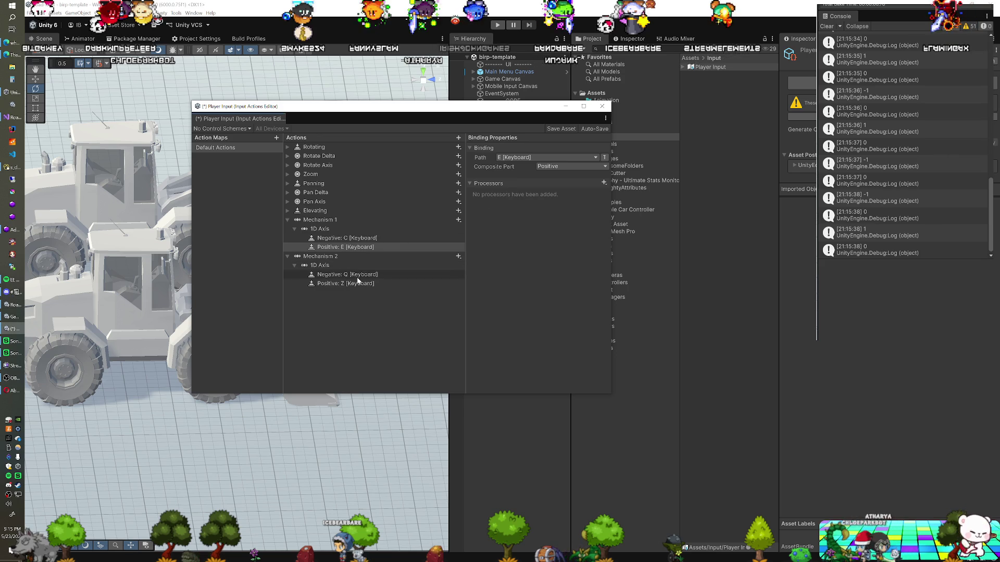
pyautogui.press('Down')
pyautogui.press('Down')
pyautogui.press('Down')
# Bind Mechanism 2's negative key to Z and positive key to Q, then save the asset
pyautogui.click(518, 158)
pyautogui.write('z')
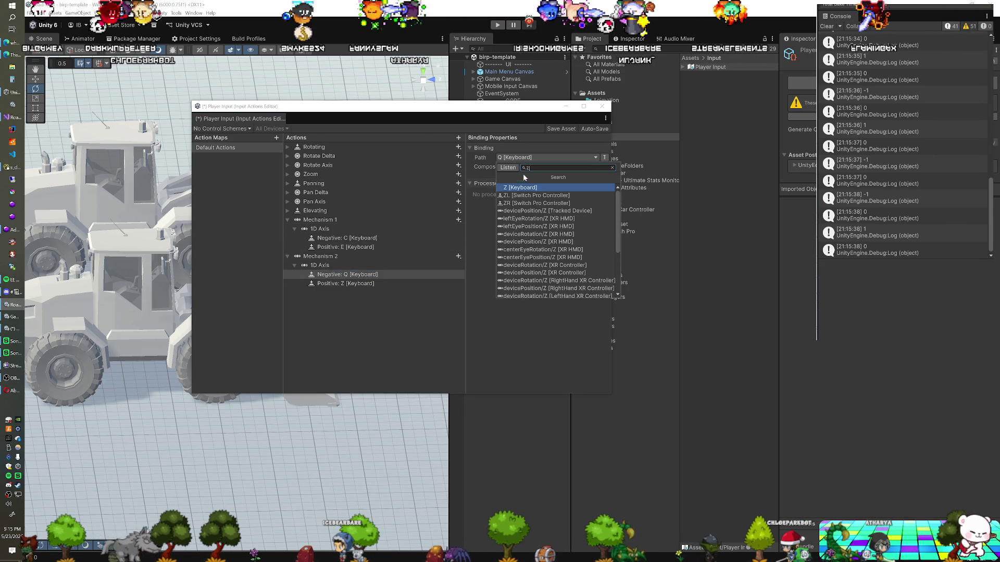
pyautogui.click(524, 189)
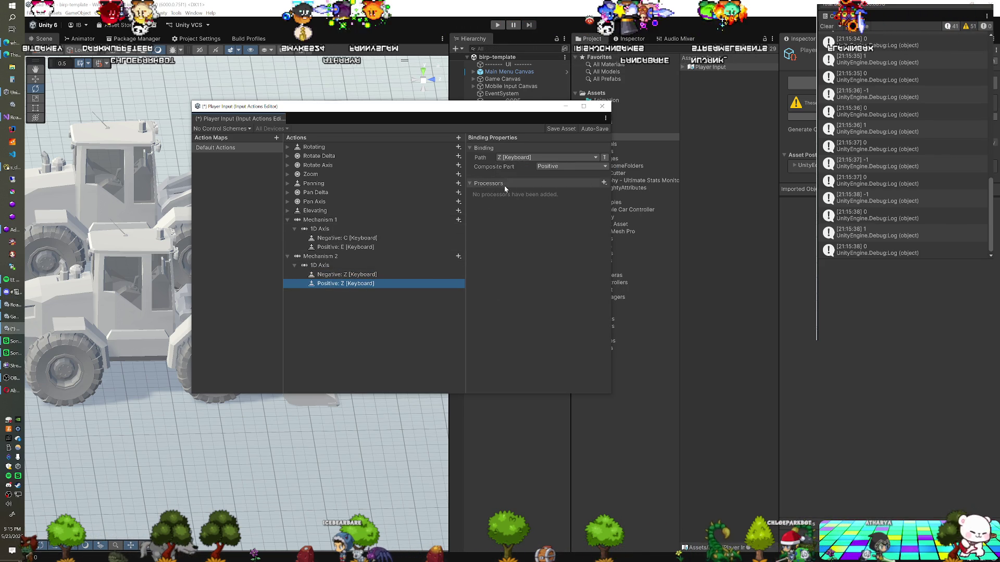
pyautogui.click(523, 158)
pyautogui.write('q')
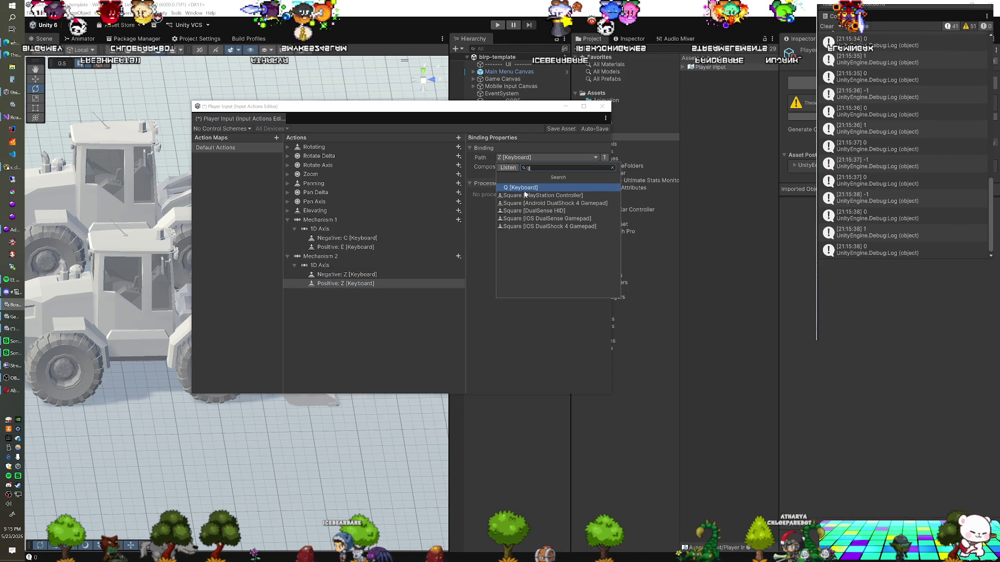
pyautogui.click(524, 190)
pyautogui.click(563, 128)
pyautogui.moveTo(604, 106); pyautogui.dragTo(142, 169)
pyautogui.hotkey('alt', 'Tab')
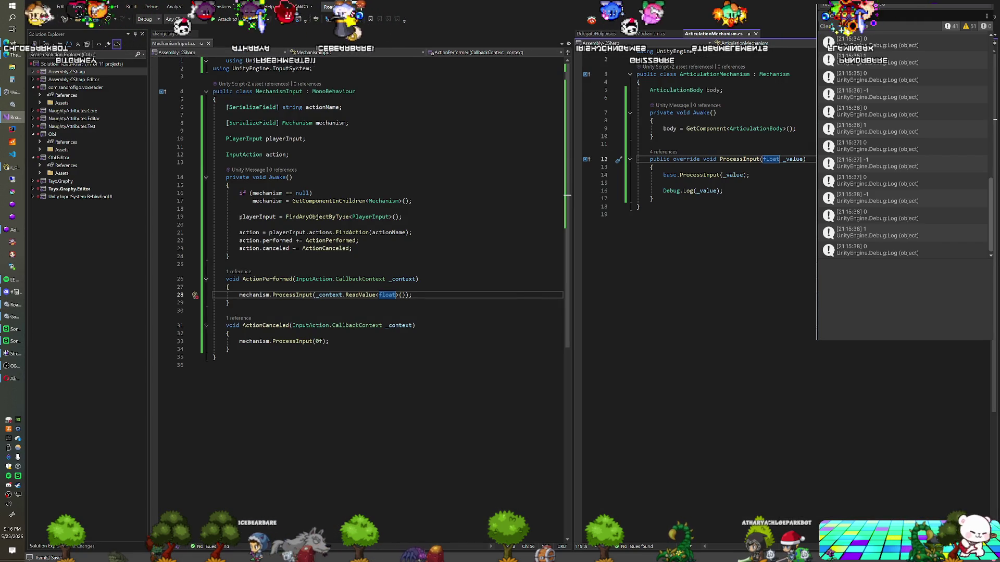
# In Mechanism.cs, add a [Range(0, 15f)] serialized speed field defaulting to 5f and a public Speed getter
pyautogui.click(651, 33)
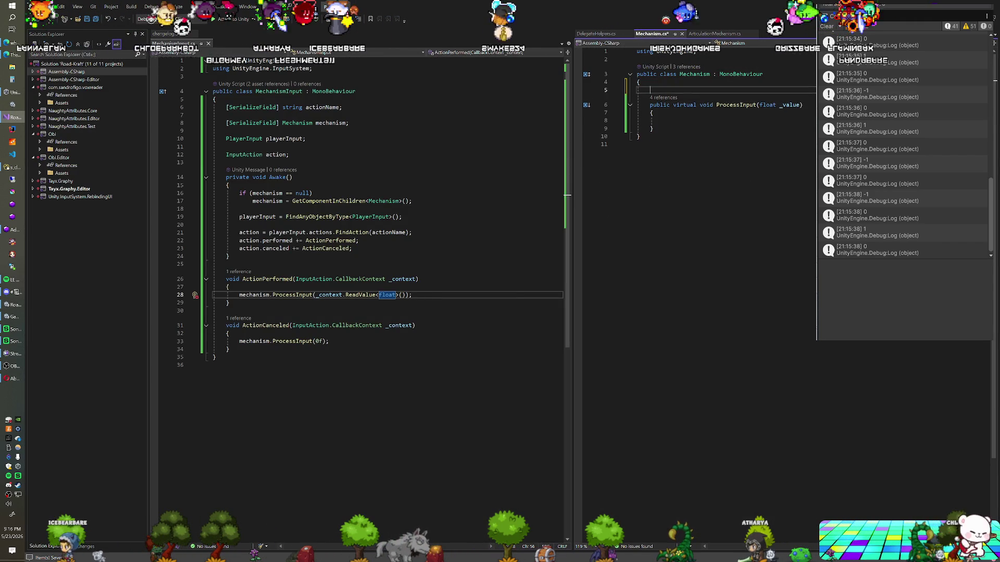
pyautogui.press('Return')
pyautogui.press('Up')
pyautogui.write('[SerializeField] flo')
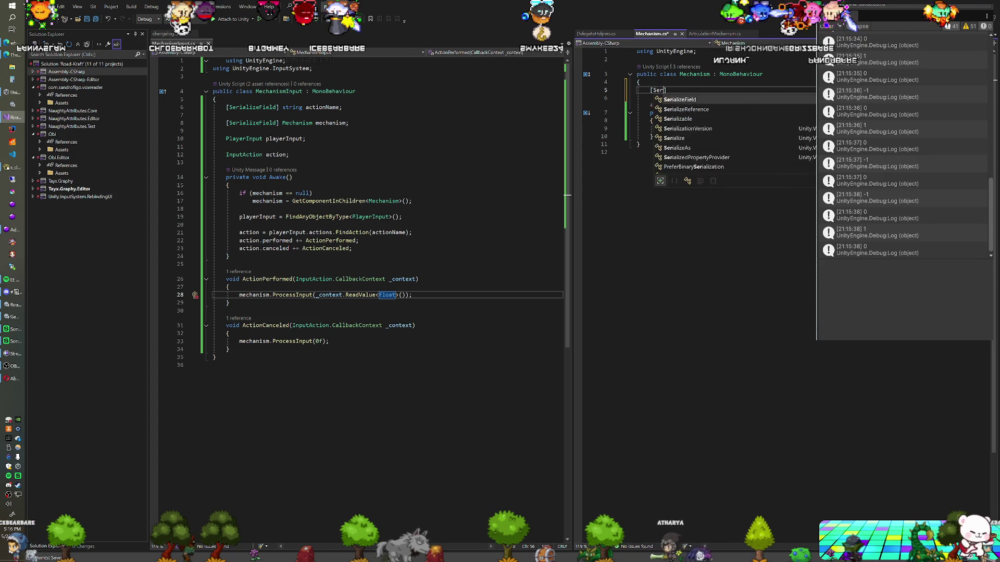
pyautogui.write('at speed = 5f;')
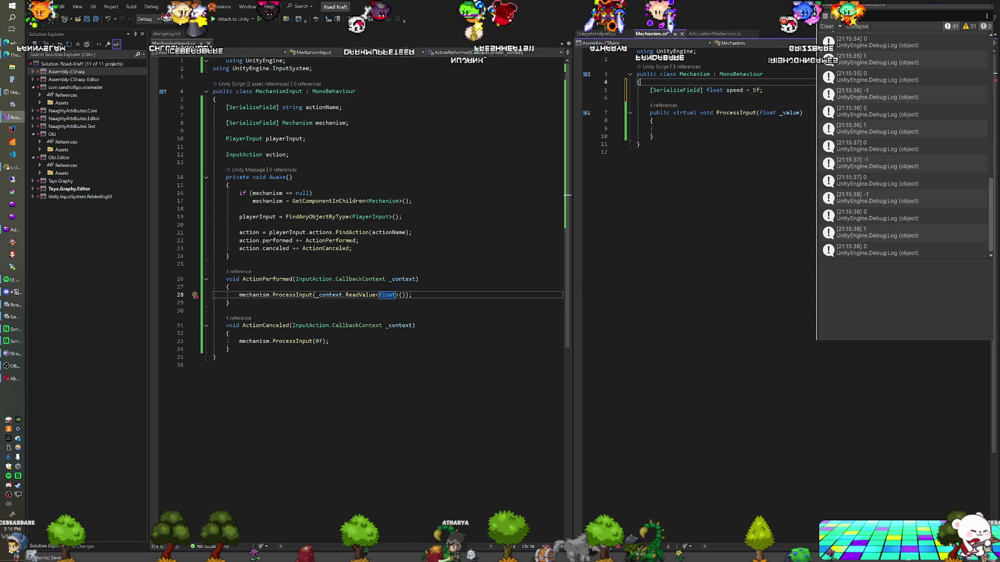
pyautogui.hotkey('ctrl', 'Return')
pyautogui.write('[Range')
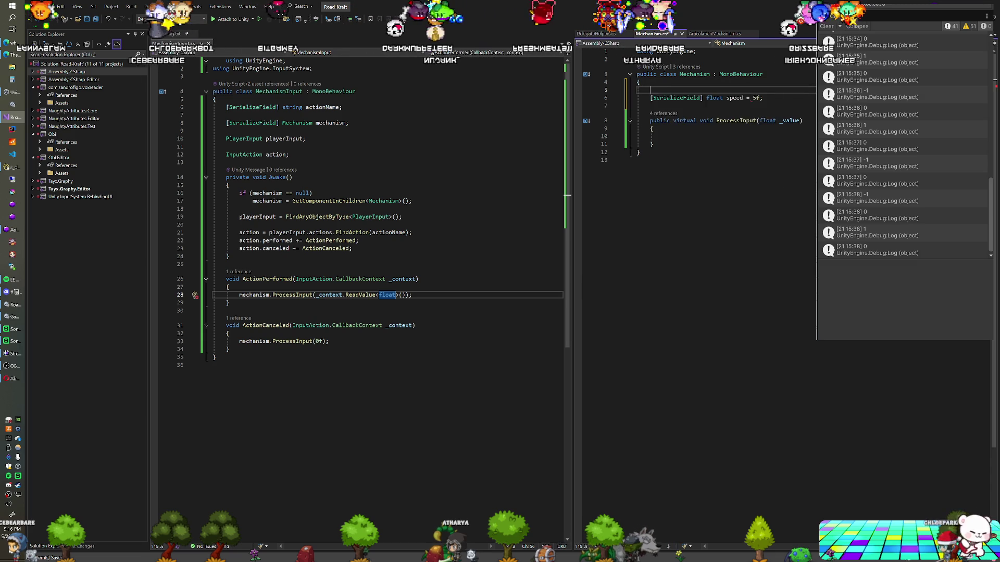
pyautogui.write('(0, ')
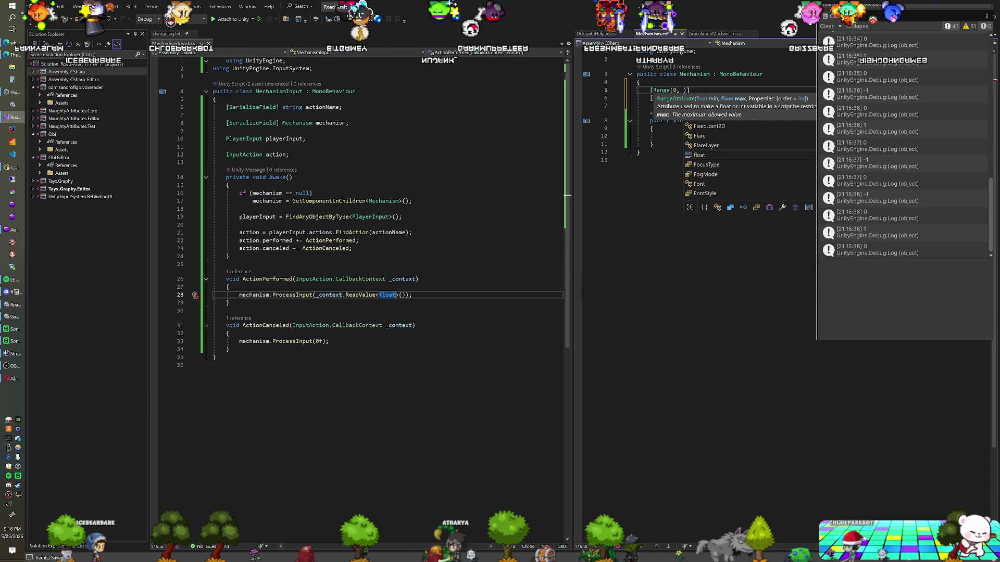
pyautogui.write('15f')
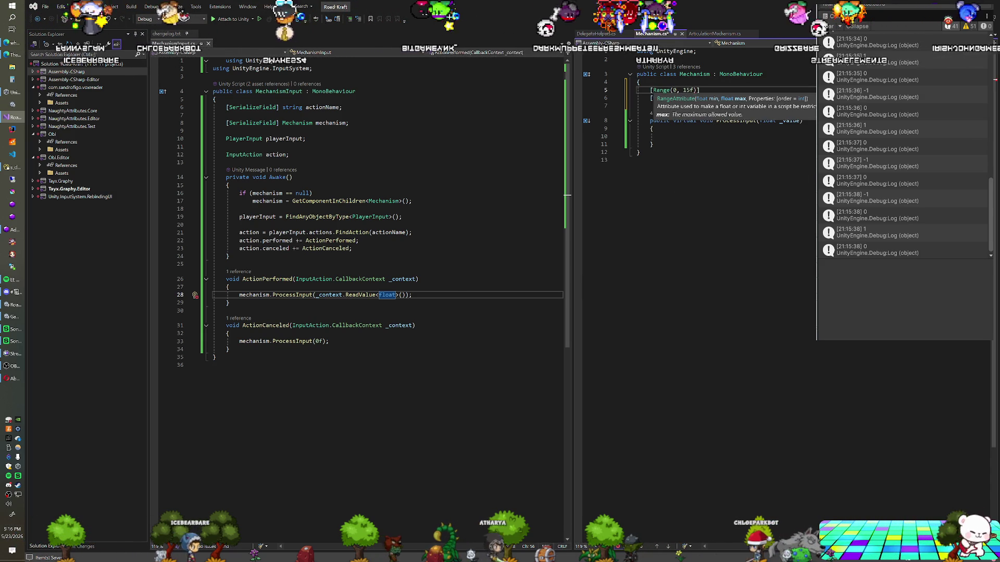
pyautogui.click(654, 128)
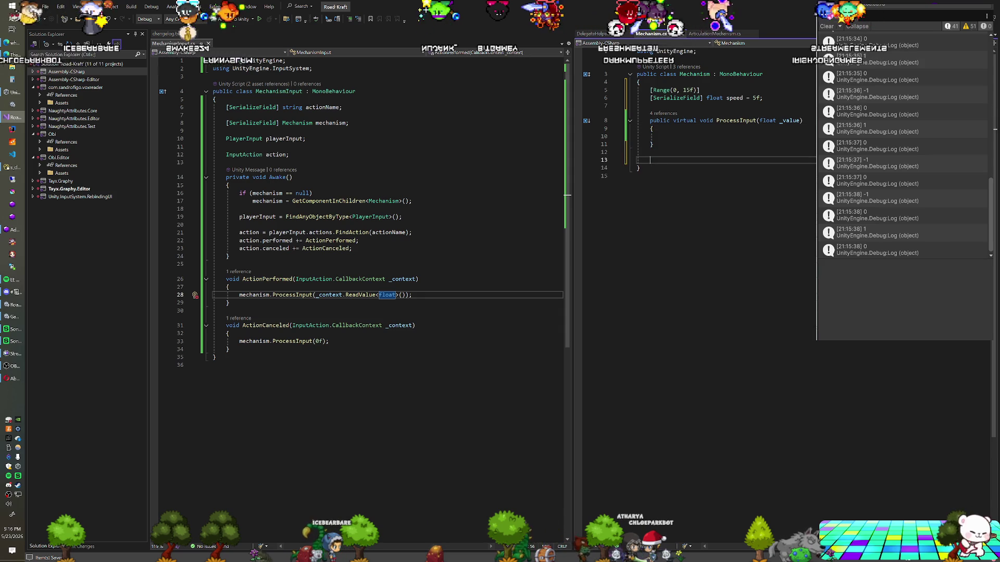
pyautogui.write('public float Speed { get { return speed; }')
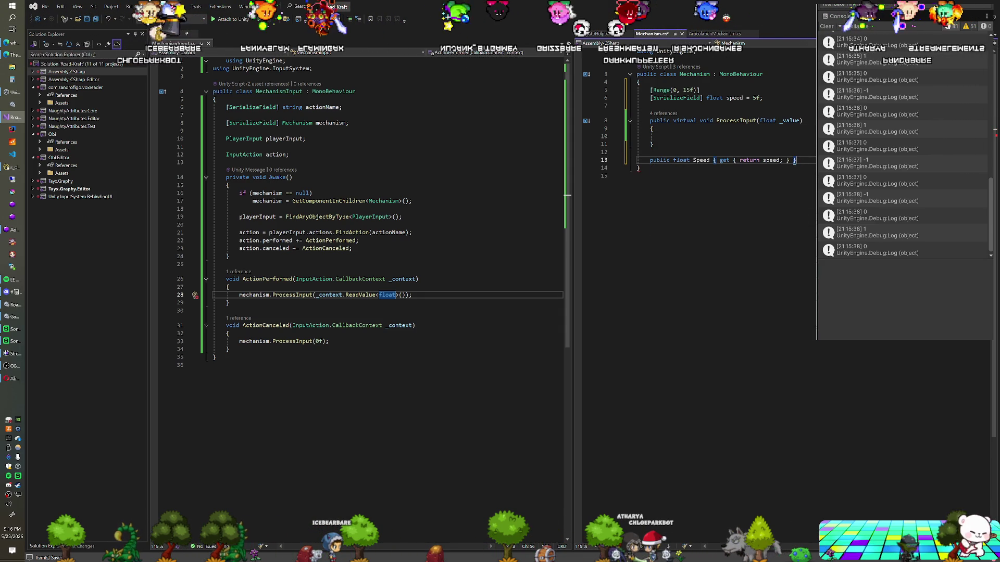
# In ArticulationMechanism.cs, start a new void method below the ProcessInput override
pyautogui.hotkey('ctrl', 'Tab')
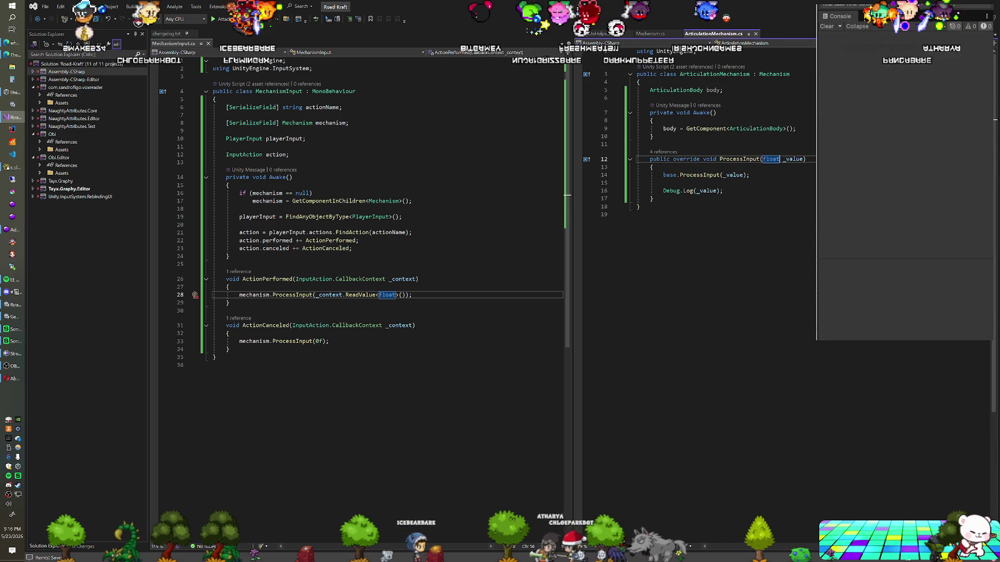
pyautogui.click(654, 198)
pyautogui.press('Return')
pyautogui.press('Return')
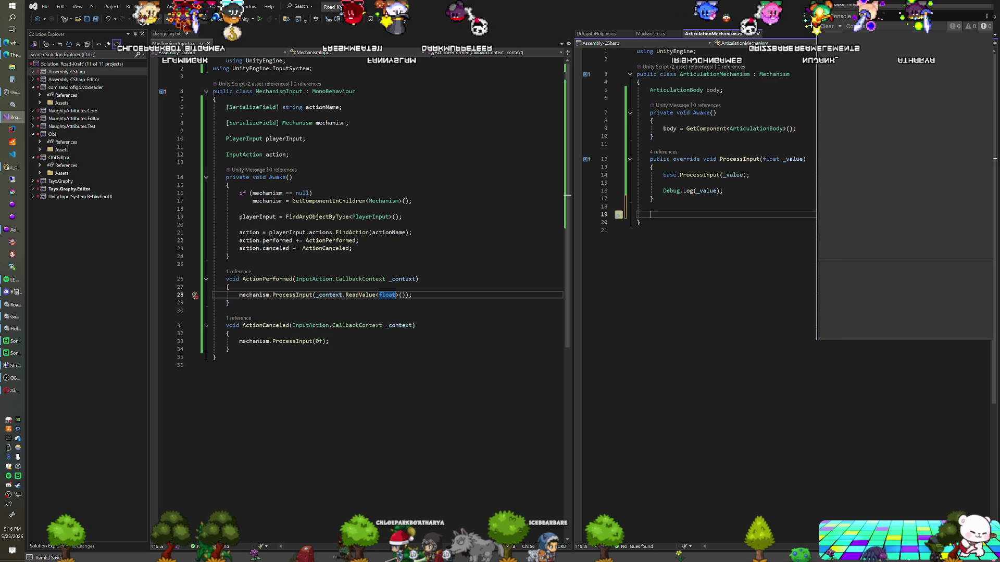
pyautogui.write('void ')
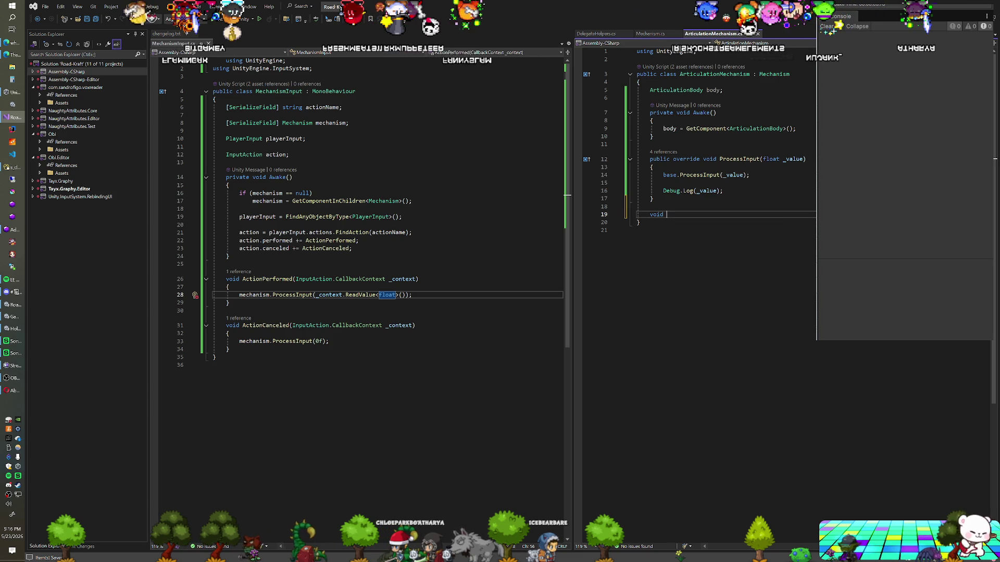
pyautogui.write('Phy')
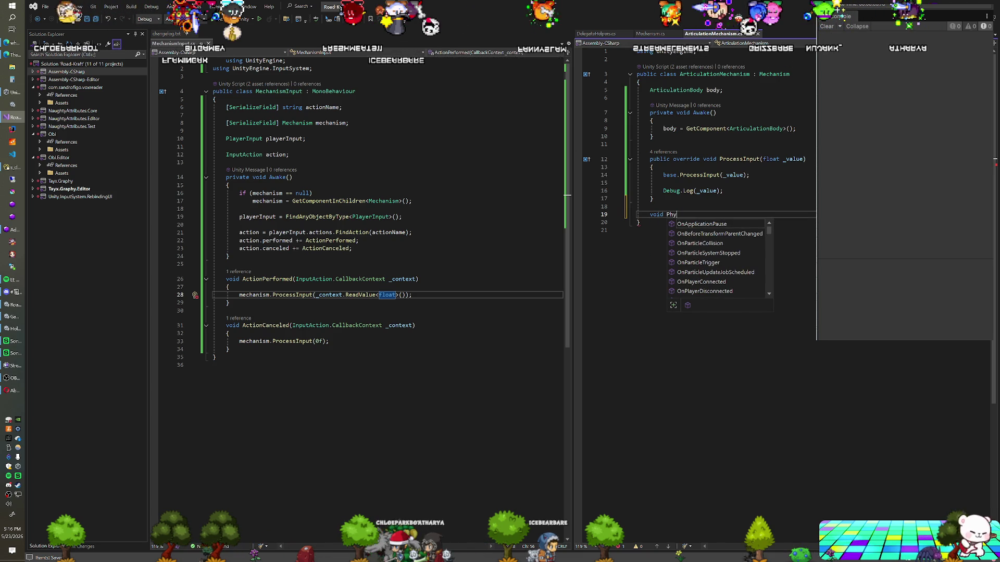
# Insert an empty FixedUpdate method via completion and delete the mistyped extra PhyxedUpdate line
pyautogui.press('BackSpace')
pyautogui.press('BackSpace')
pyautogui.write('F')
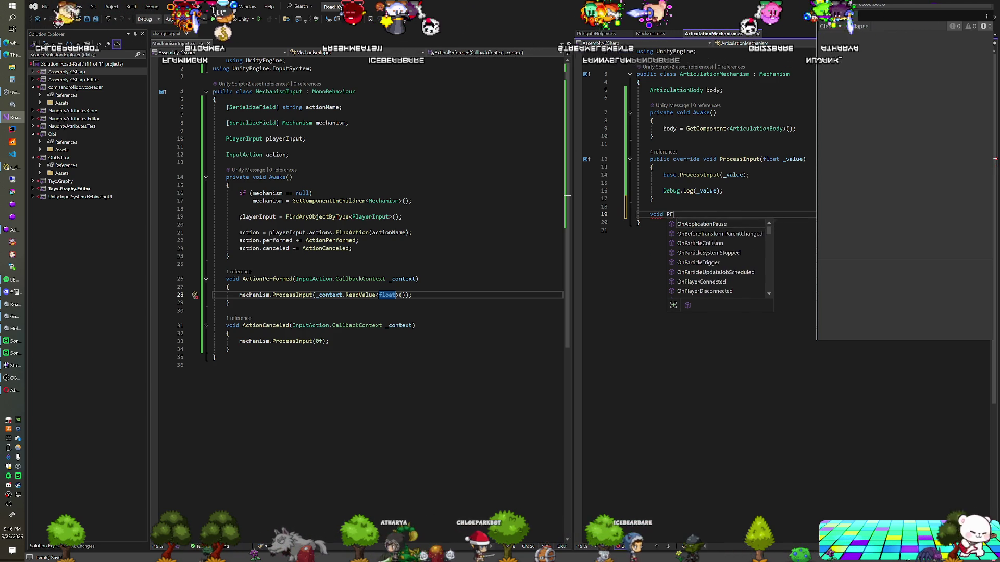
pyautogui.press('BackSpace')
pyautogui.press('BackSpace')
pyautogui.press('BackSpace')
pyautogui.write('F')
pyautogui.press('Tab')
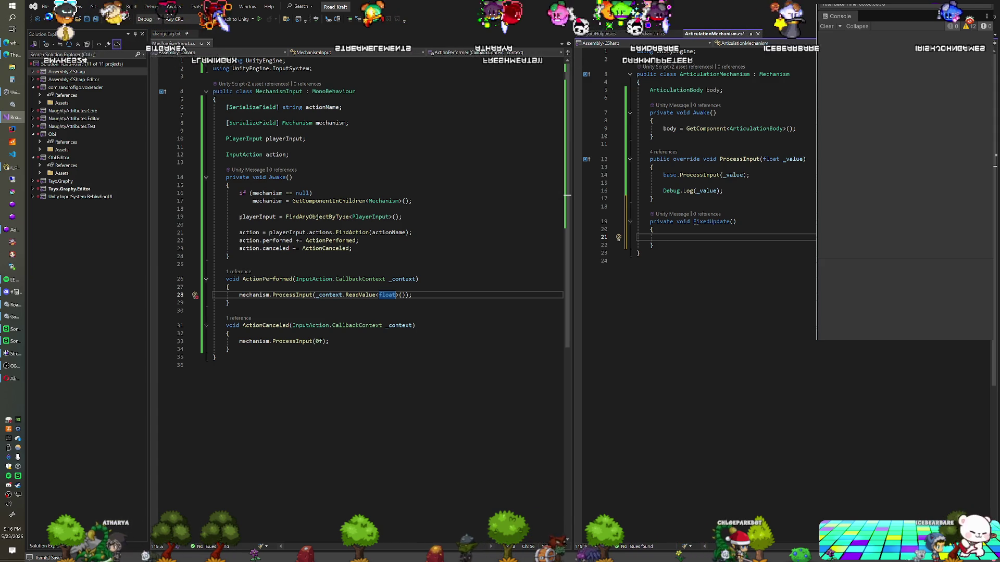
pyautogui.press('Return')
pyautogui.write('private')
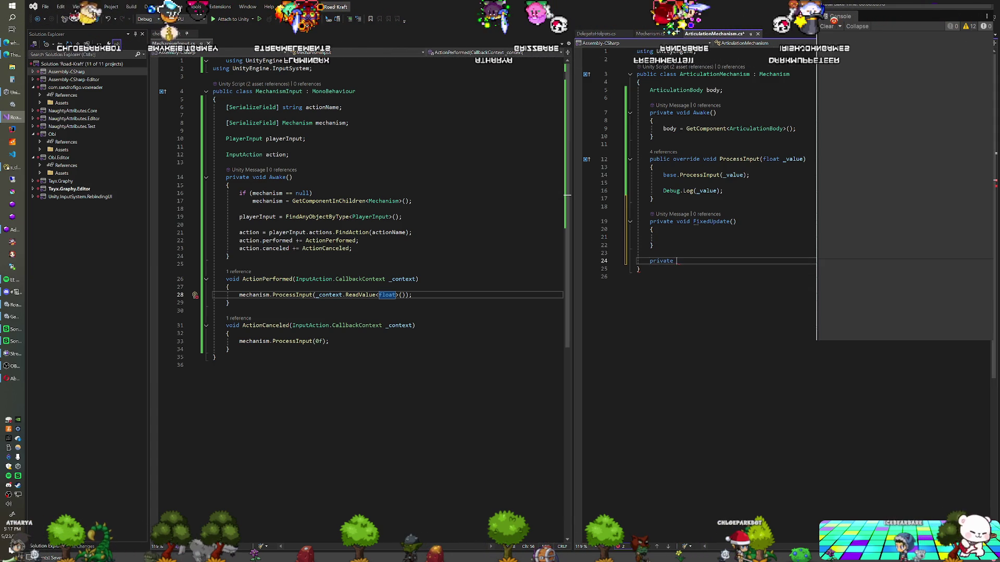
pyautogui.write(' void Phyxci')
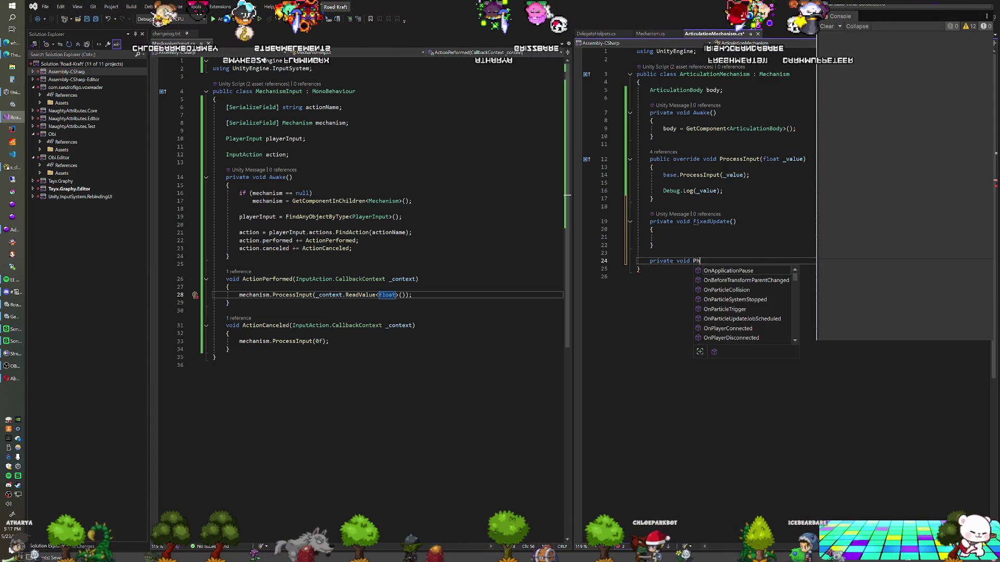
pyautogui.press('BackSpace')
pyautogui.press('BackSpace')
pyautogui.write('edUpdate')
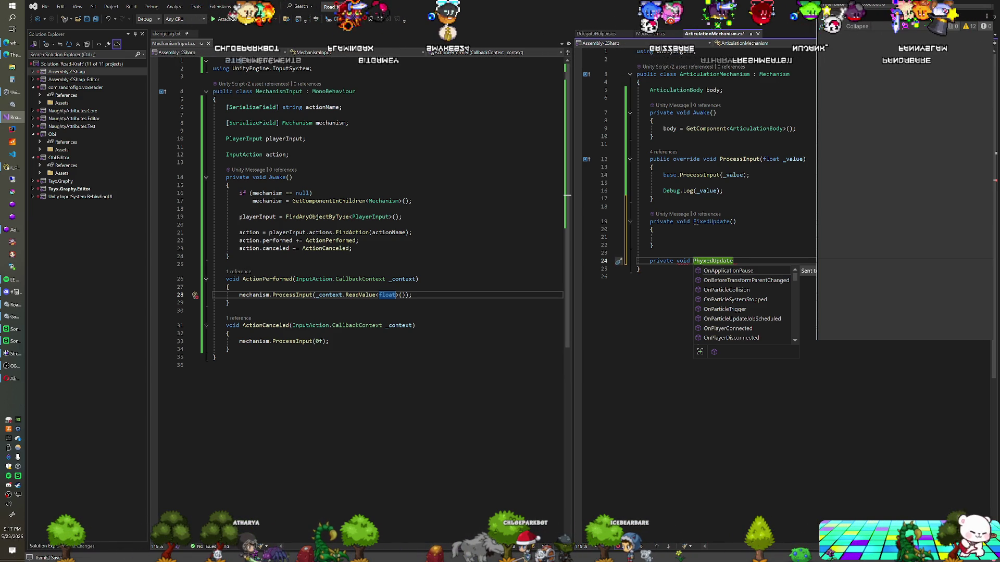
pyautogui.press('Escape')
pyautogui.hotkey('shift', 'Up')
pyautogui.hotkey('shift', 'Up')
pyautogui.press('BackSpace')
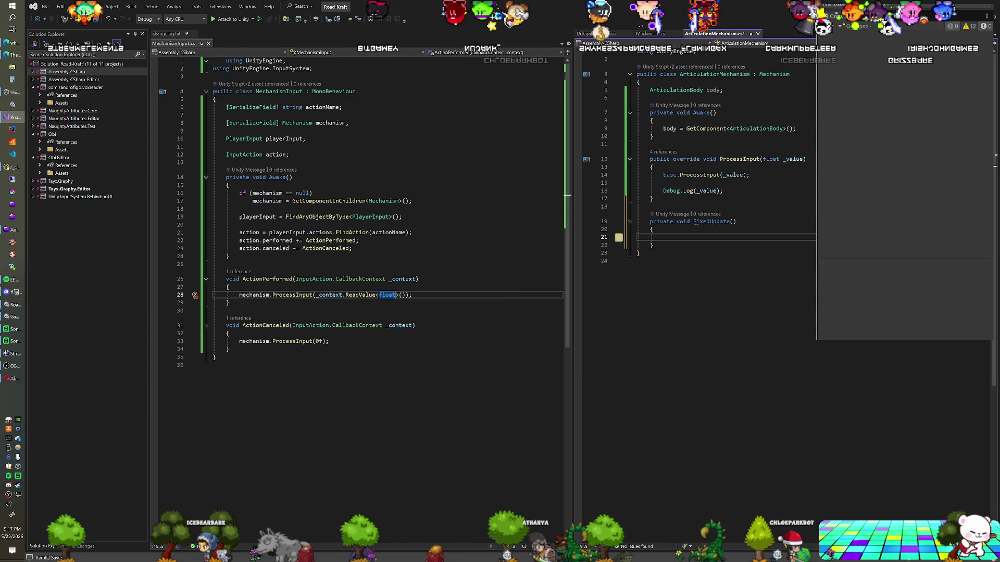
# Inside FixedUpdate, write a body.xDrive.target line
pyautogui.write('body')
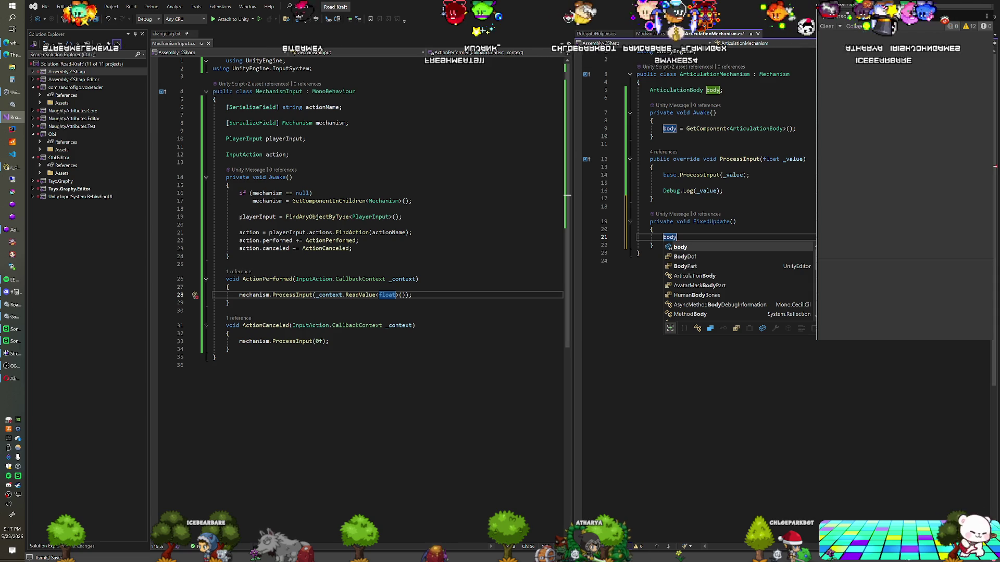
pyautogui.write('.target')
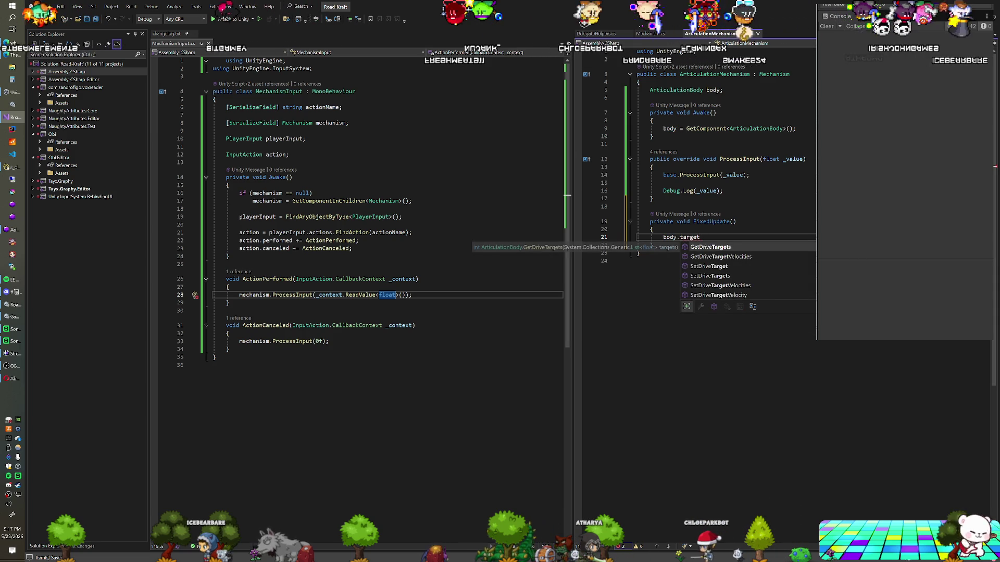
pyautogui.press('BackSpace')
pyautogui.press('BackSpace')
pyautogui.press('BackSpace')
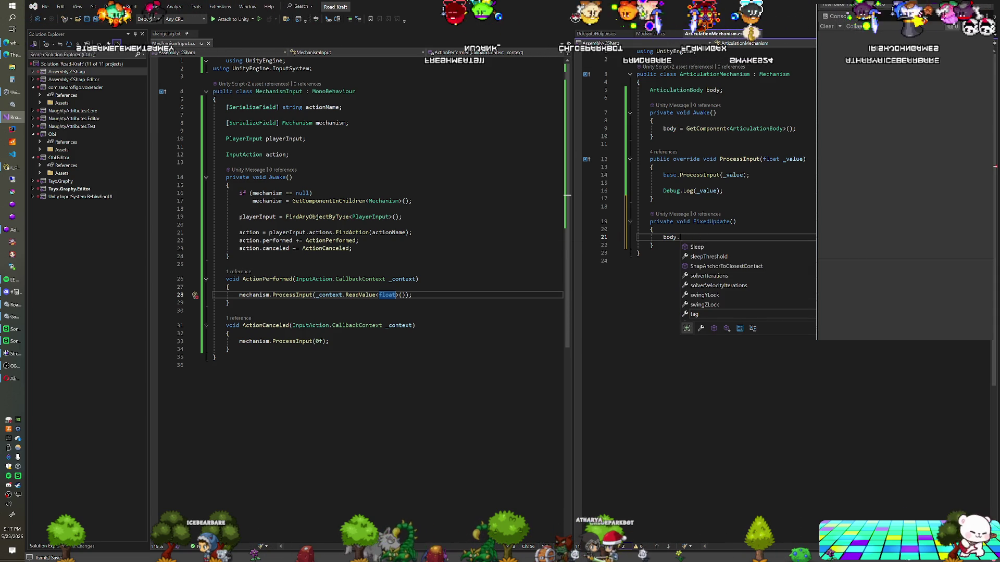
pyautogui.write('d')
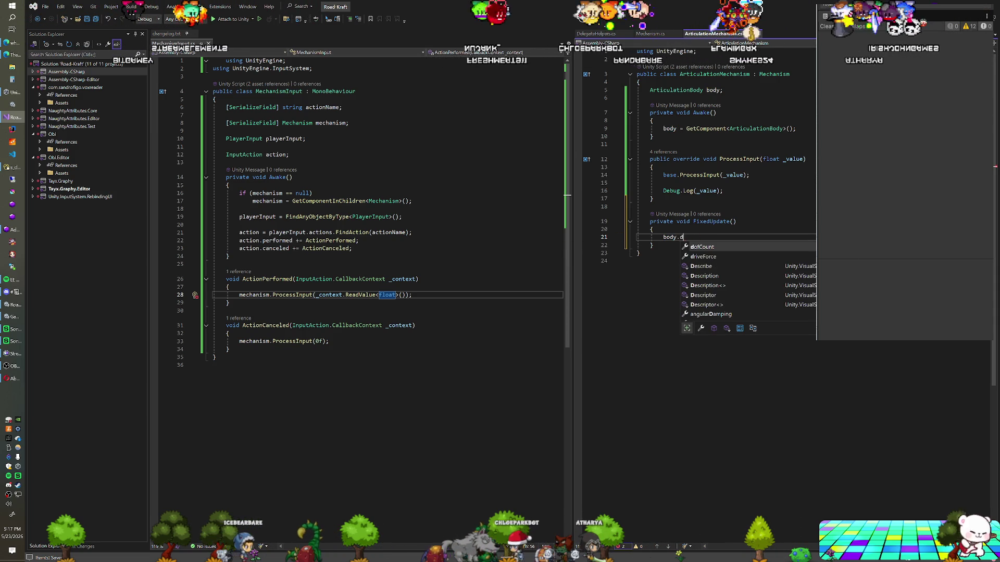
pyautogui.write('ri')
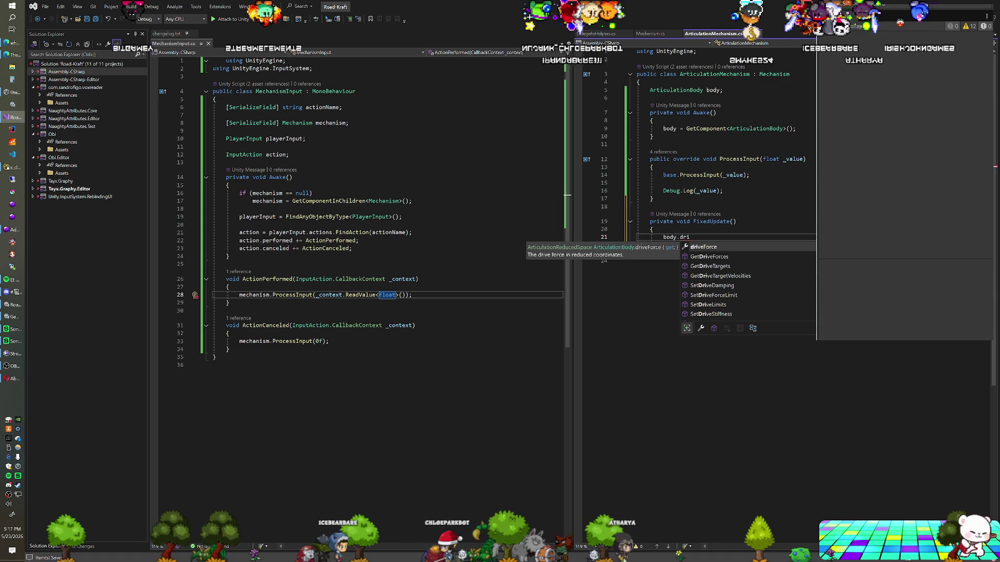
pyautogui.press('BackSpace')
pyautogui.press('BackSpace')
pyautogui.press('BackSpace')
pyautogui.write('x')
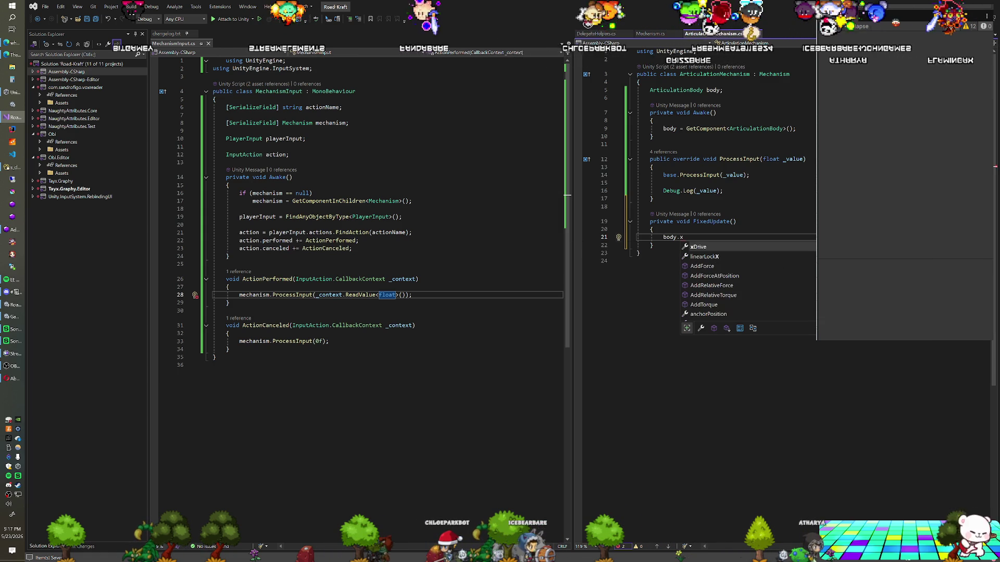
pyautogui.write('Drive')
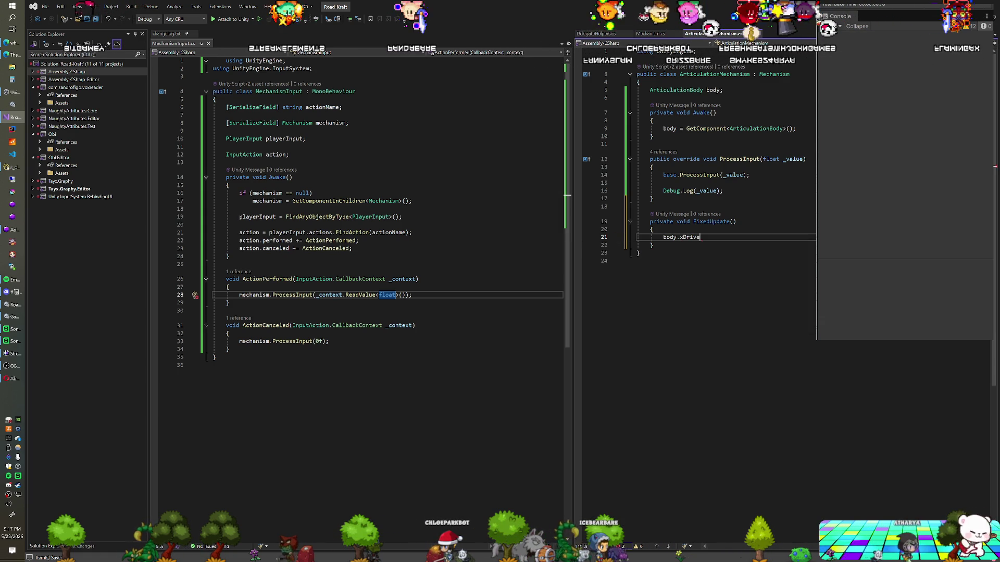
pyautogui.write('.target;')
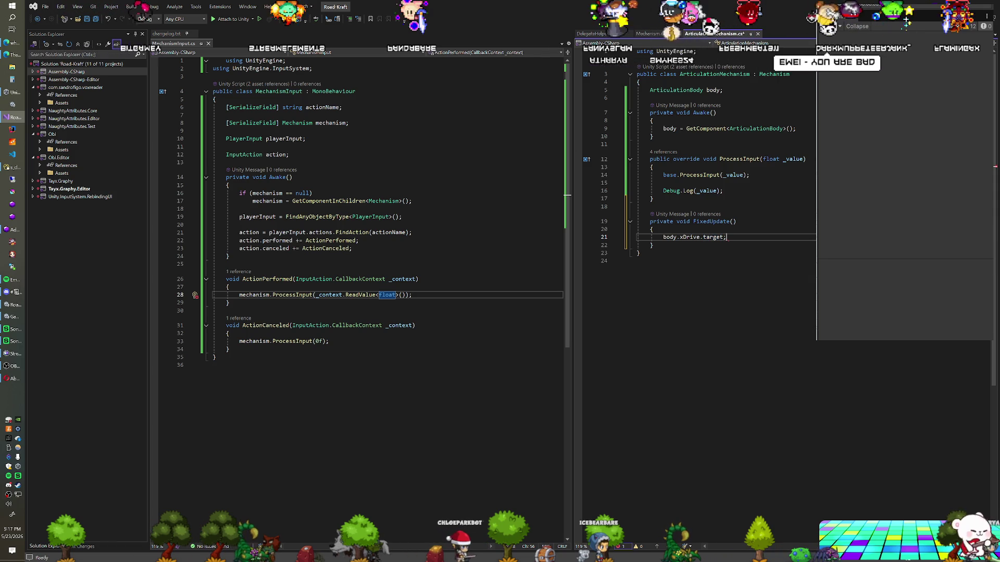
# Above it, declare ArticulationDrive _drive = body.xDrive;
pyautogui.press('Up')
pyautogui.press('Return')
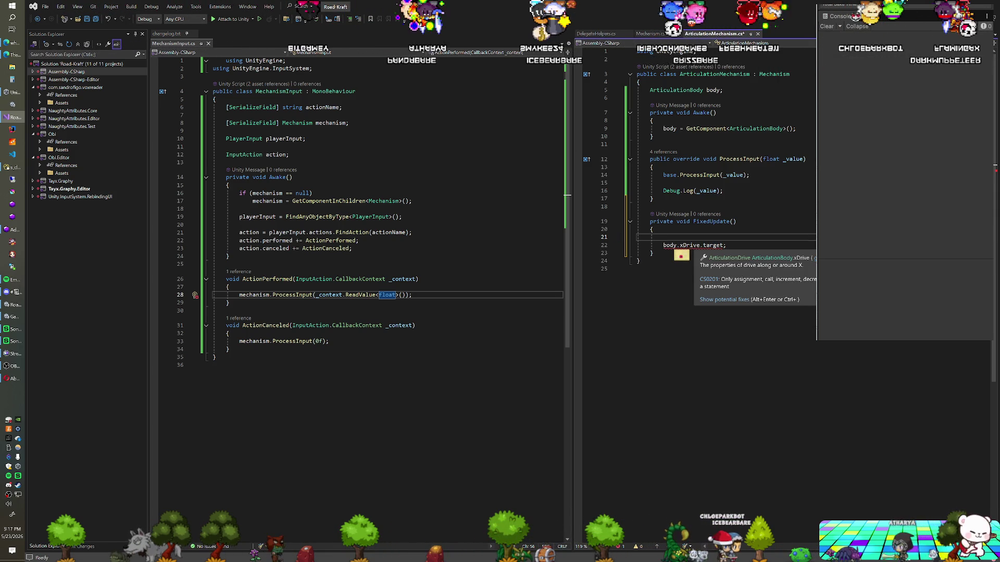
pyautogui.write('A')
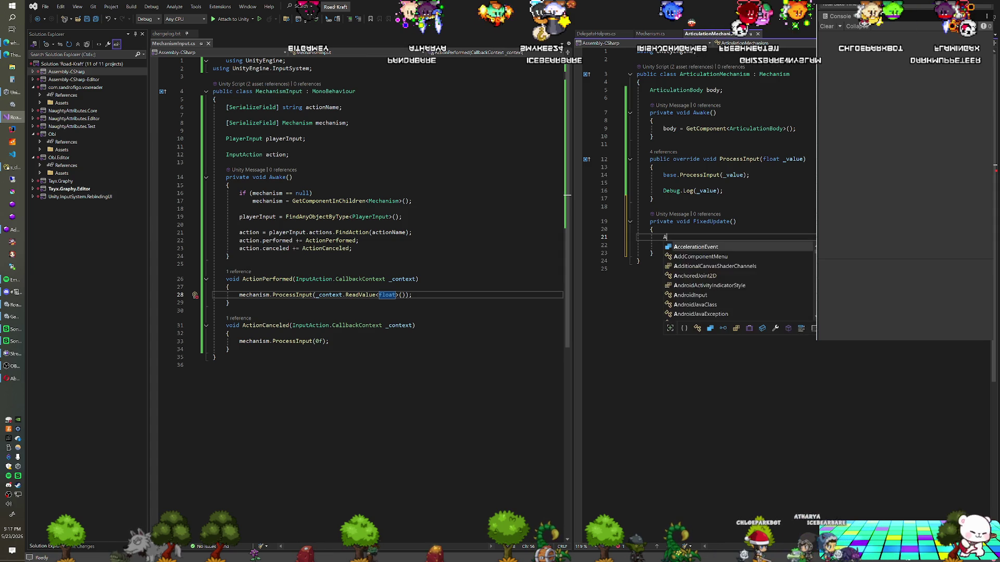
pyautogui.write('rtcul')
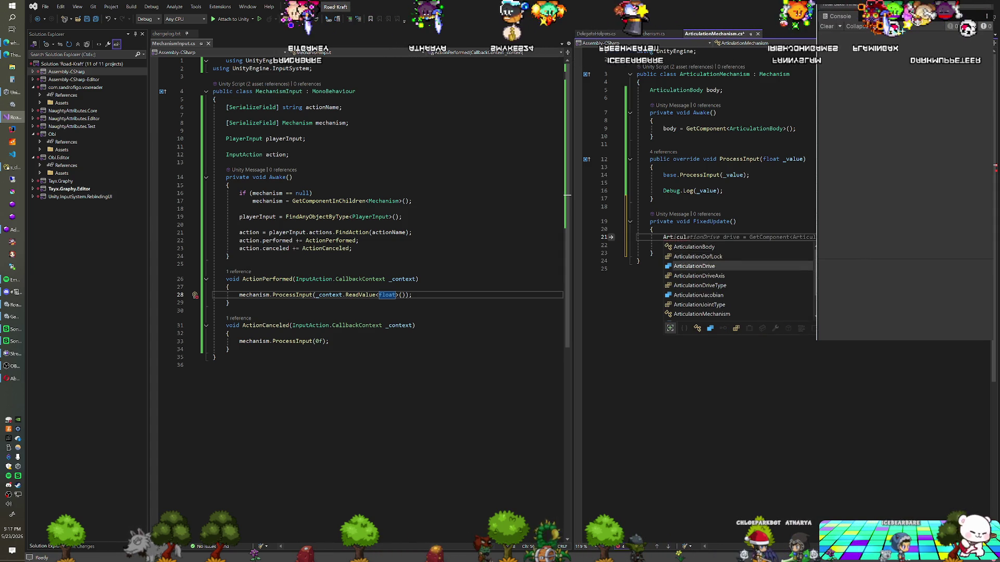
pyautogui.press('Down')
pyautogui.press('Down')
pyautogui.press('Tab')
pyautogui.write('_drive = body.xDrive')
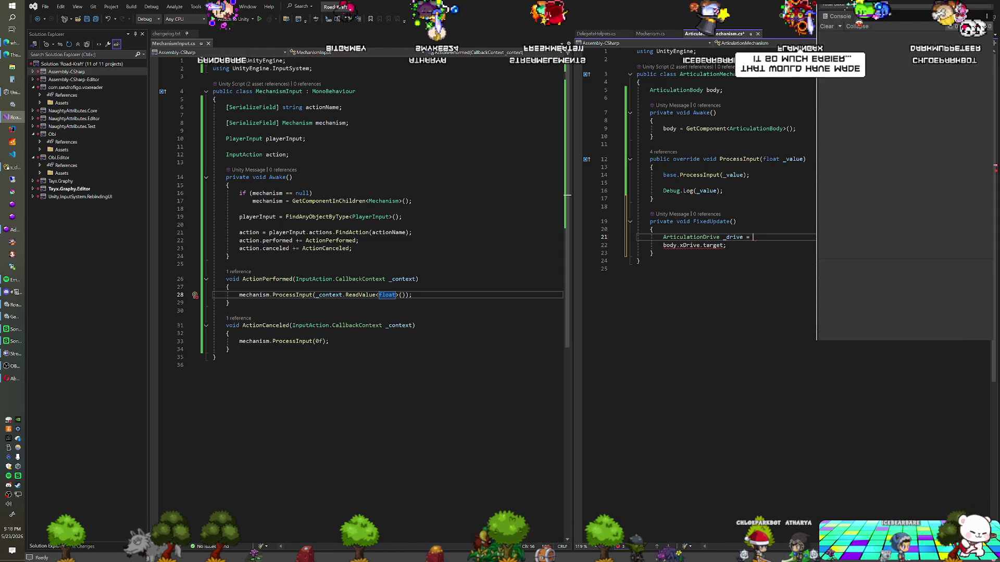
pyautogui.write(';')
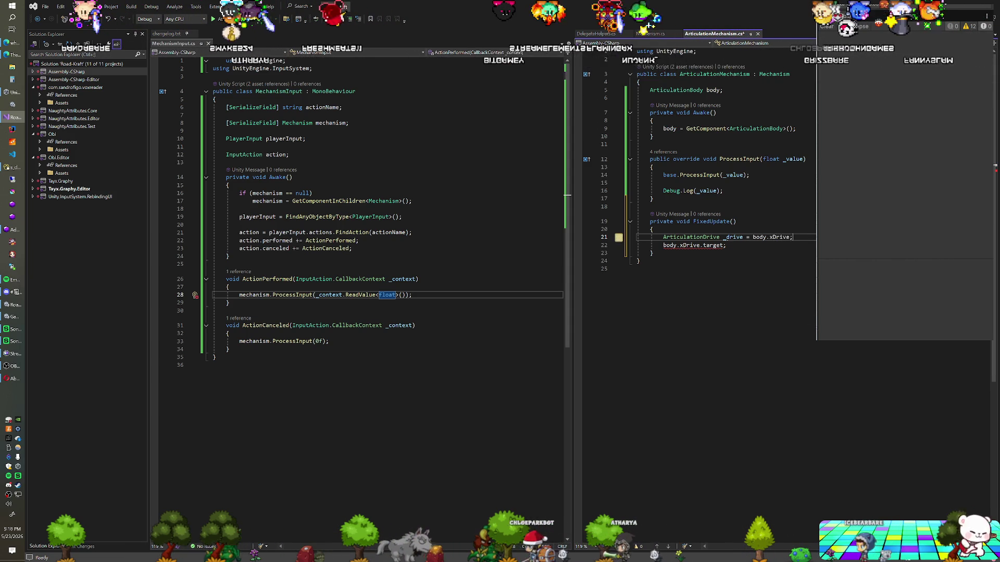
# Change the target line to _drive.target = 5f;
pyautogui.moveTo(715, 245)
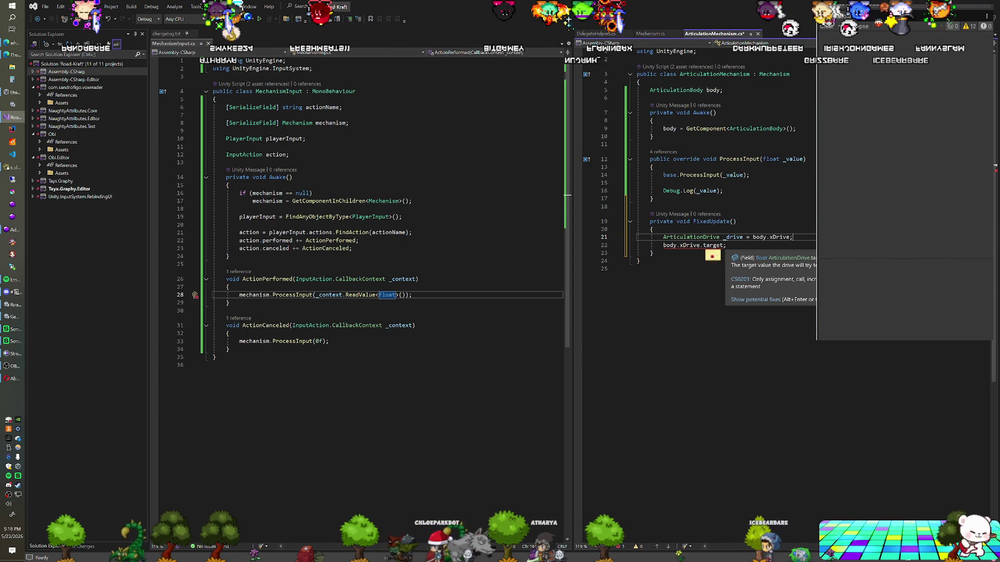
pyautogui.click(662, 245)
pyautogui.moveTo(663, 245); pyautogui.dragTo(694, 246)
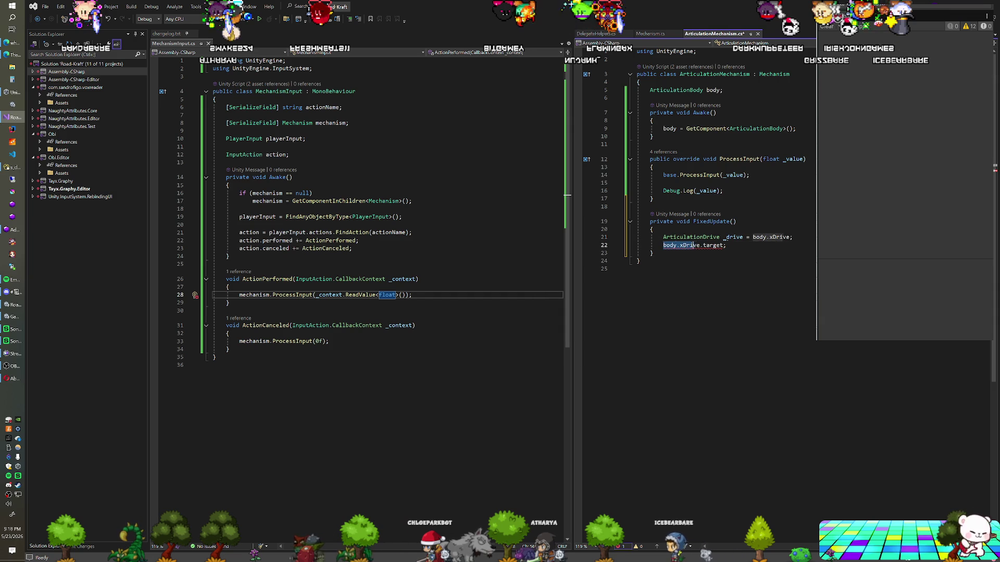
pyautogui.write('_dri')
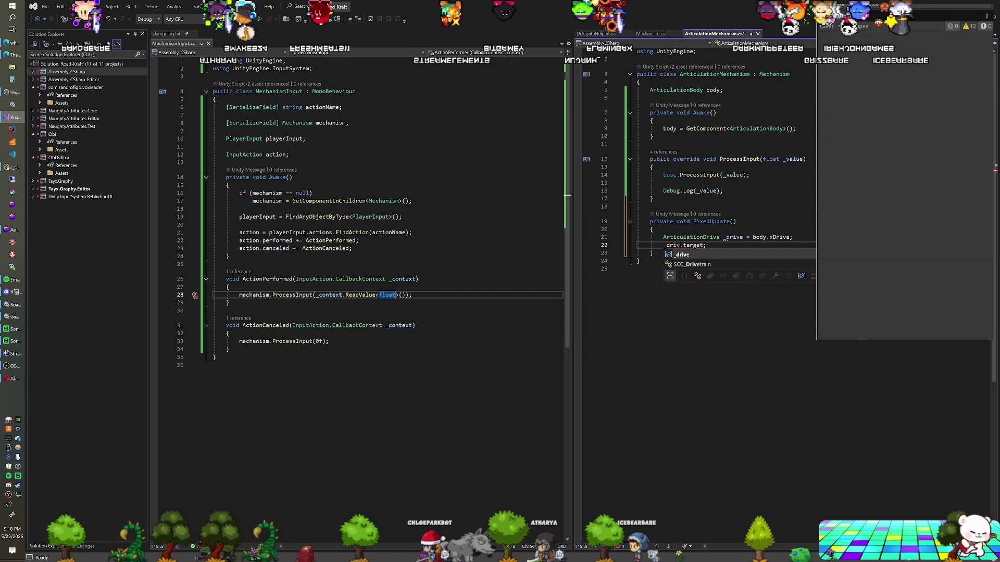
pyautogui.click(709, 245)
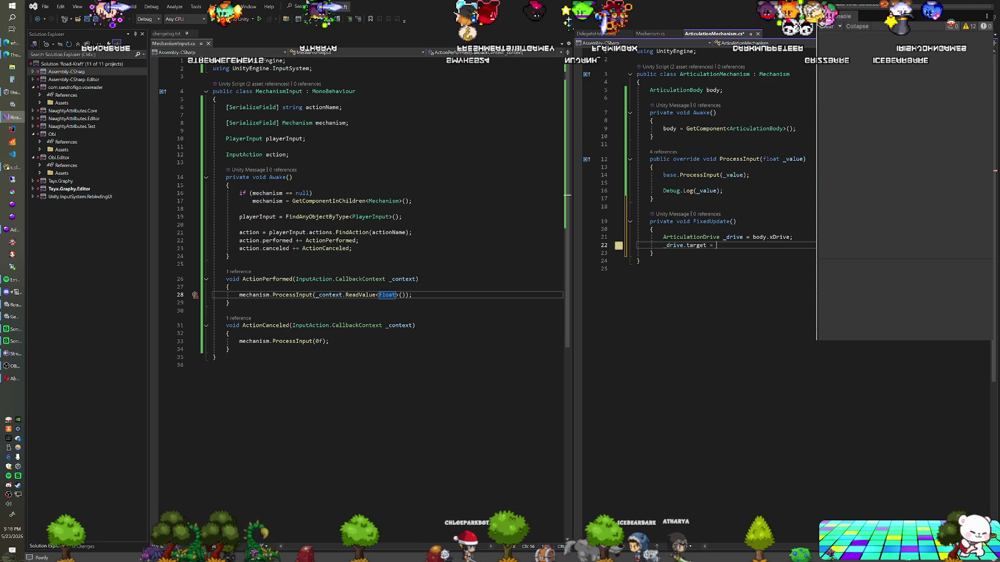
pyautogui.write('5f;')
# Add body.xDrive = _drive; below the target assignment
pyautogui.press('Return')
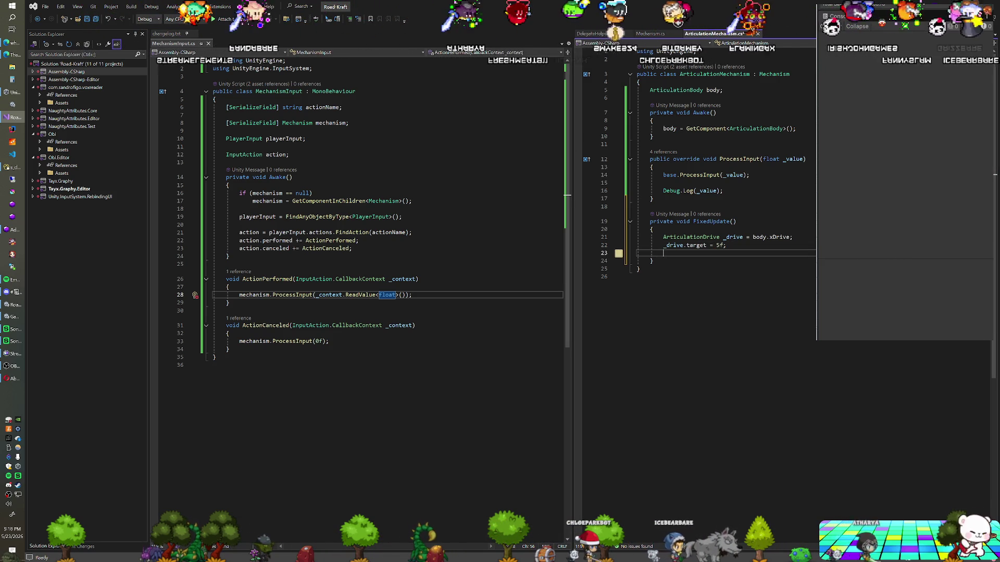
pyautogui.write('body.xDrive = ')
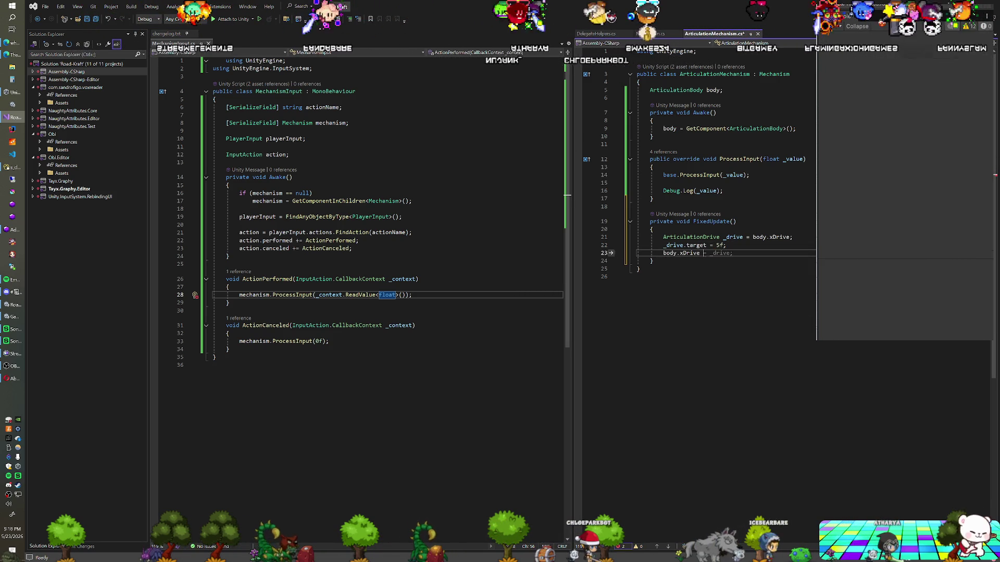
pyautogui.write('_drive;')
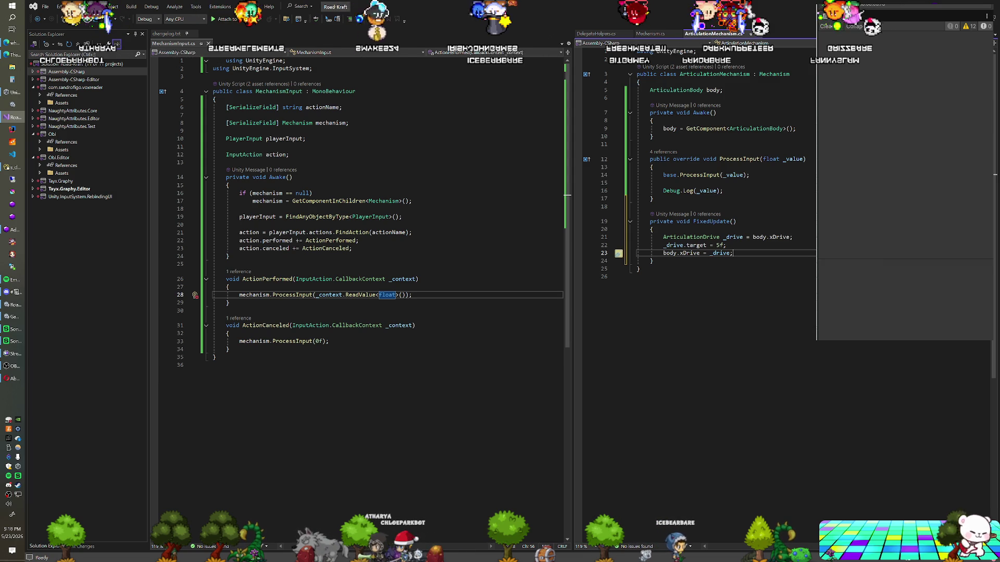
pyautogui.moveTo(618, 253)
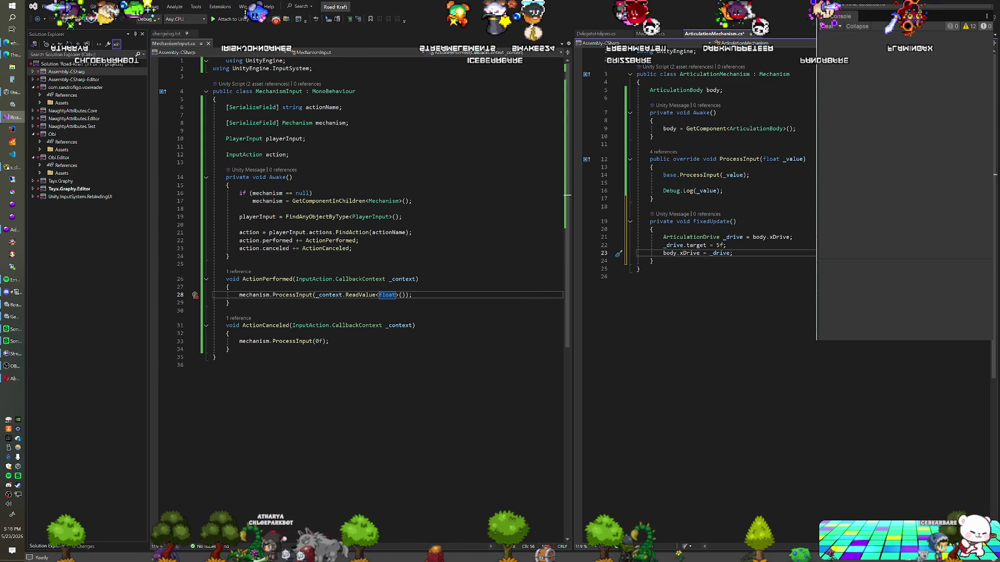
pyautogui.press('Up')
pyautogui.hotkey('shift', 'Left')
pyautogui.hotkey('shift', 'Left')
pyautogui.hotkey('shift', 'Left')
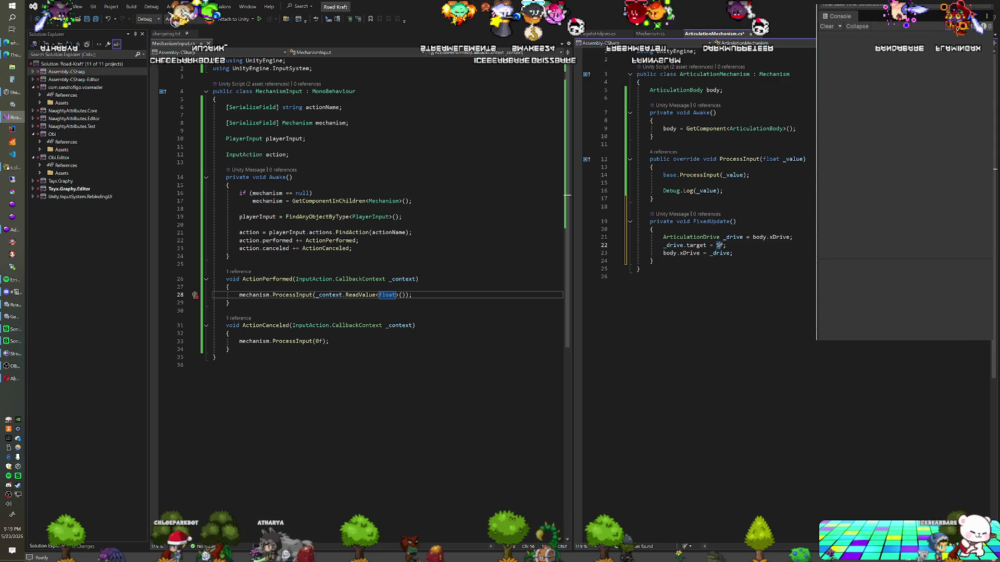
# Declare a float currentTarget field and set _drive.target = currentTarget in FixedUpdate
pyautogui.write('Mat')
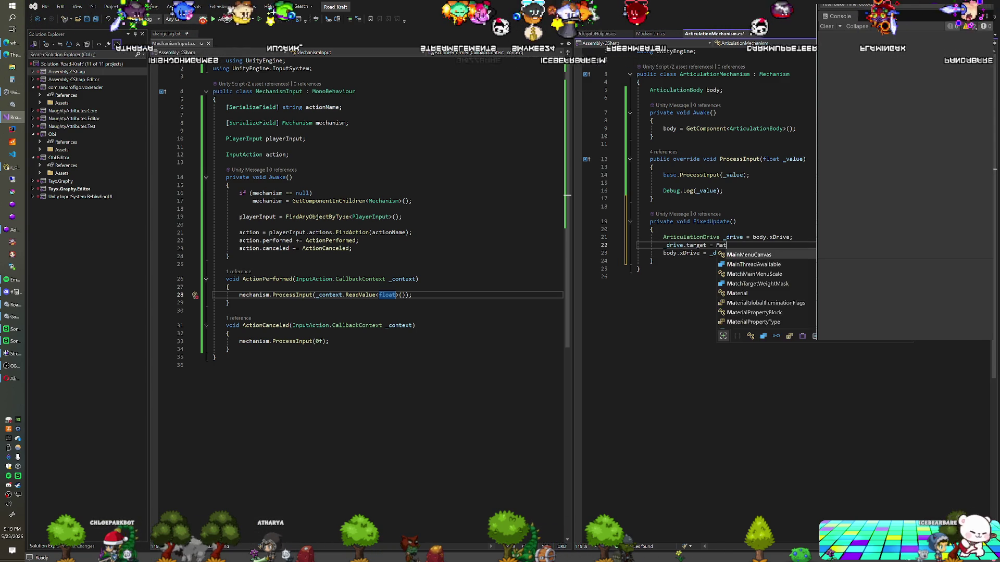
pyautogui.write('hf.Lerp(')
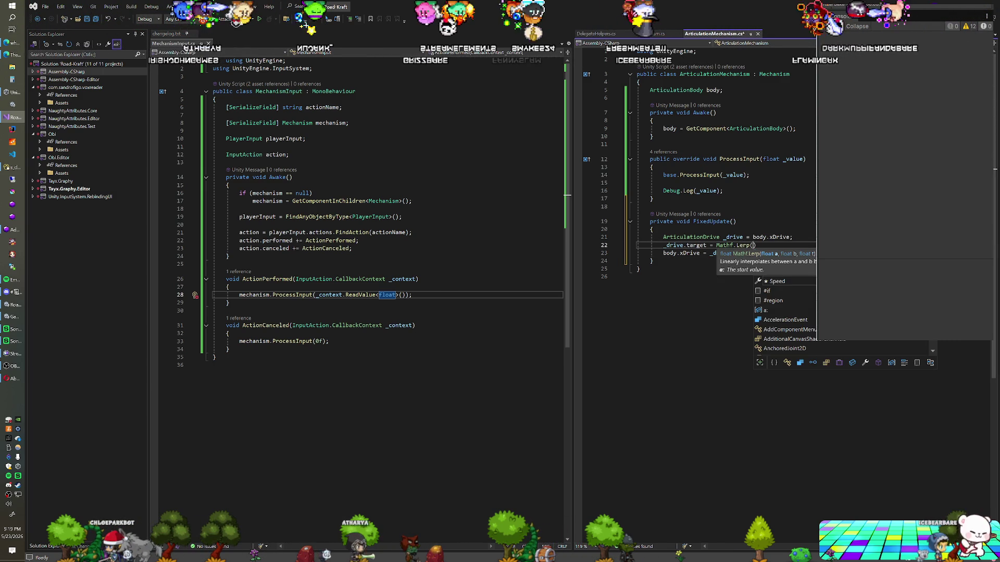
pyautogui.write('_drive.')
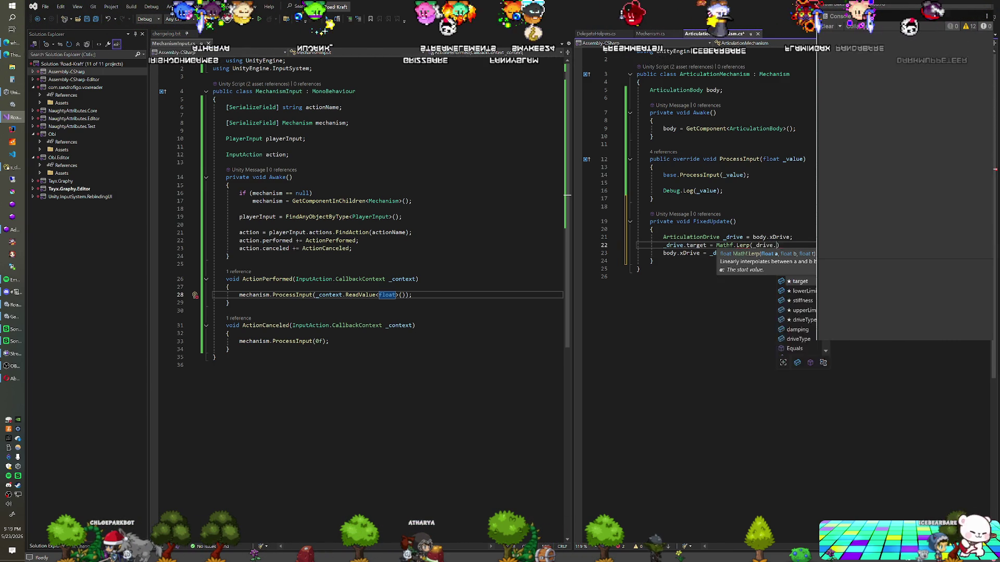
pyautogui.write('target,')
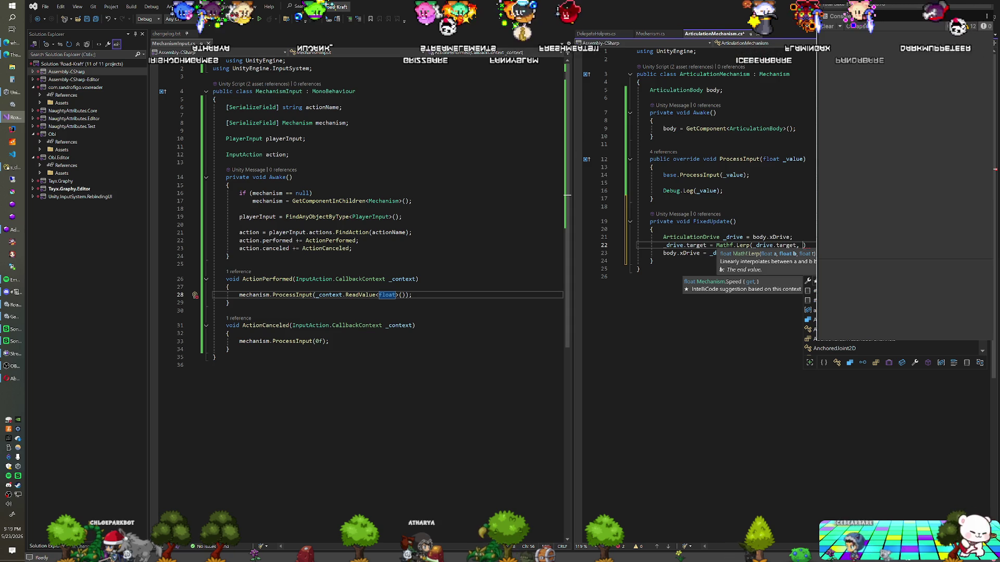
pyautogui.click(724, 90)
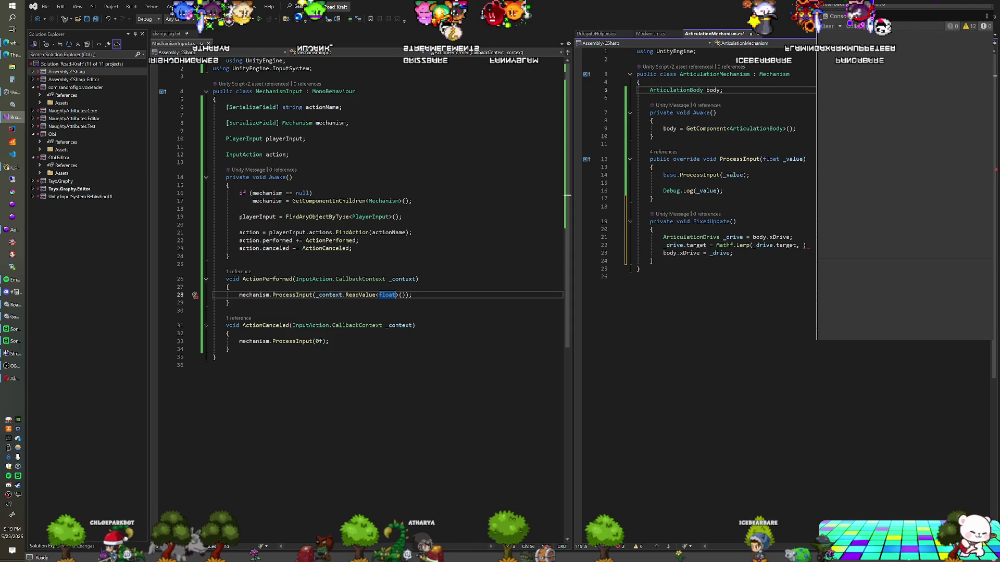
pyautogui.press('Return')
pyautogui.press('Return')
pyautogui.write('float currentTarget;')
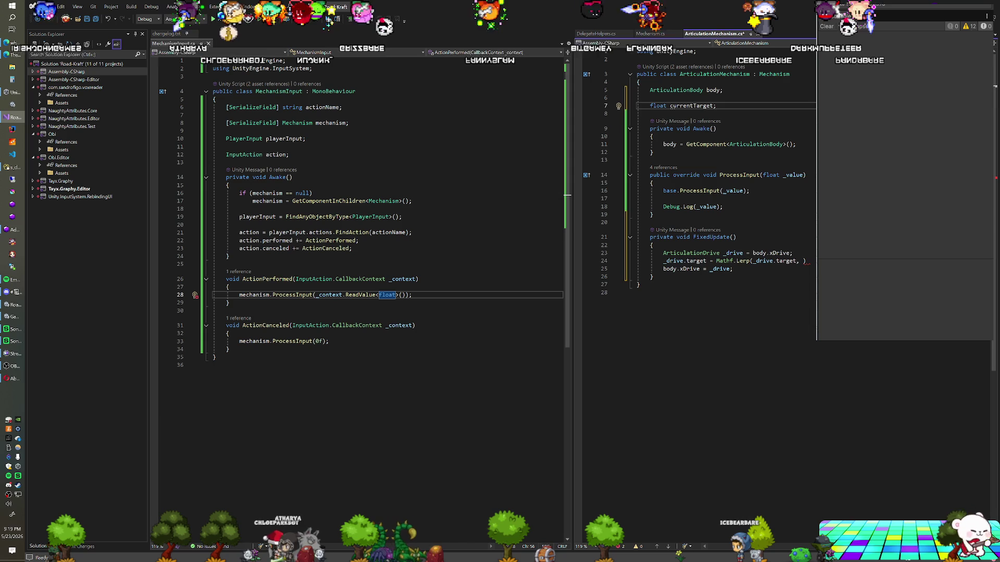
pyautogui.click(801, 260)
pyautogui.write('curr')
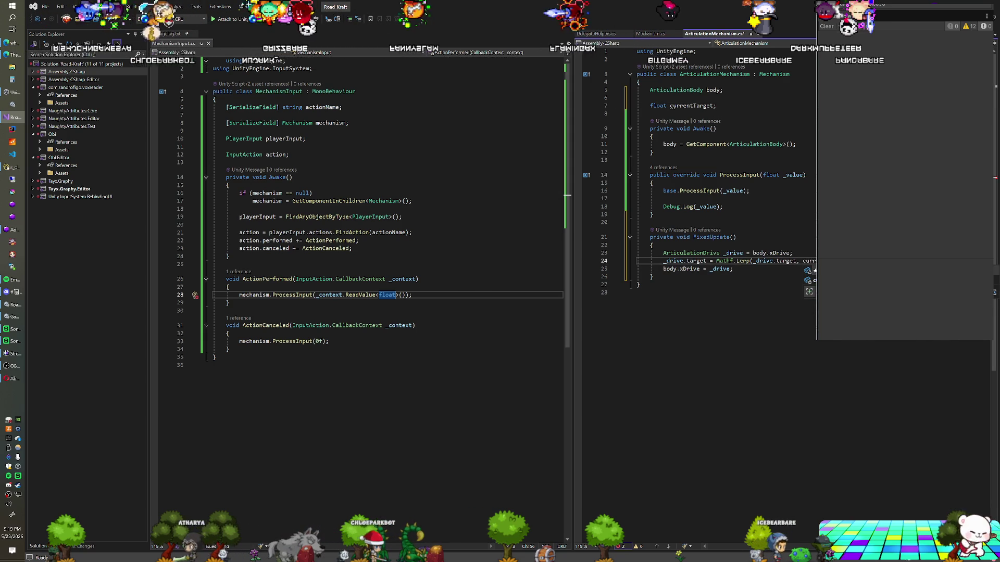
pyautogui.press('Tab')
pyautogui.write(', d')
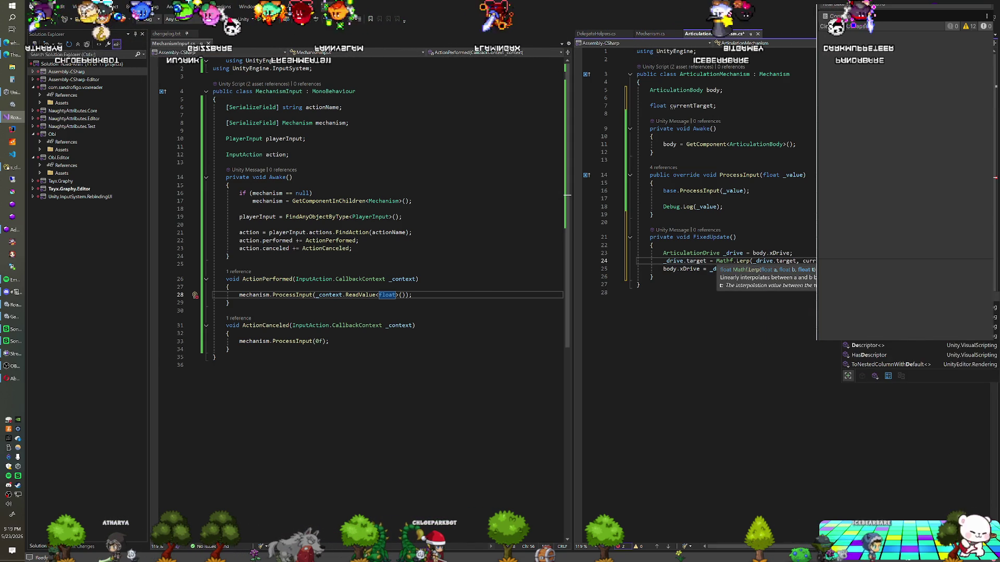
pyautogui.write('e')
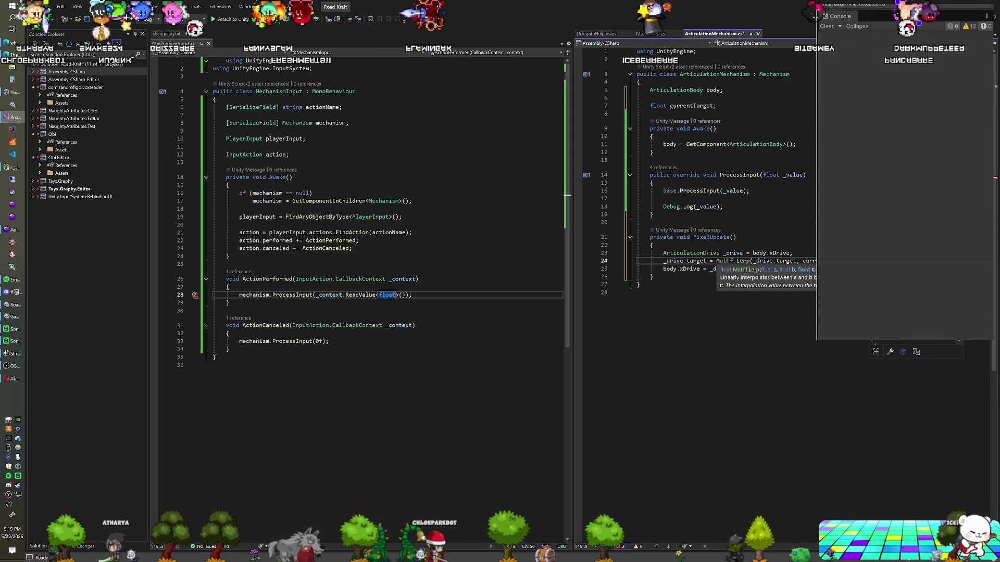
pyautogui.press('Tab')
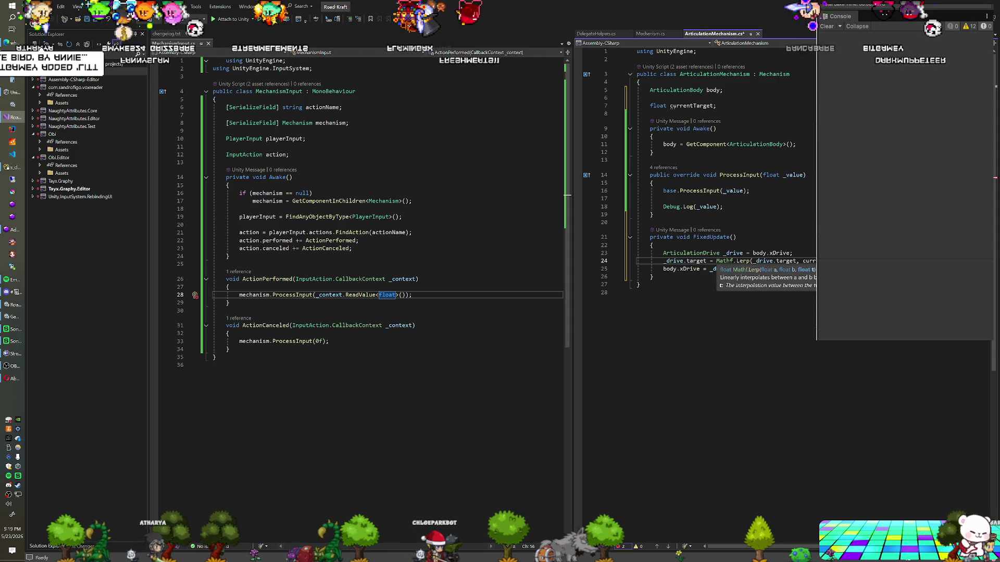
pyautogui.click(792, 253)
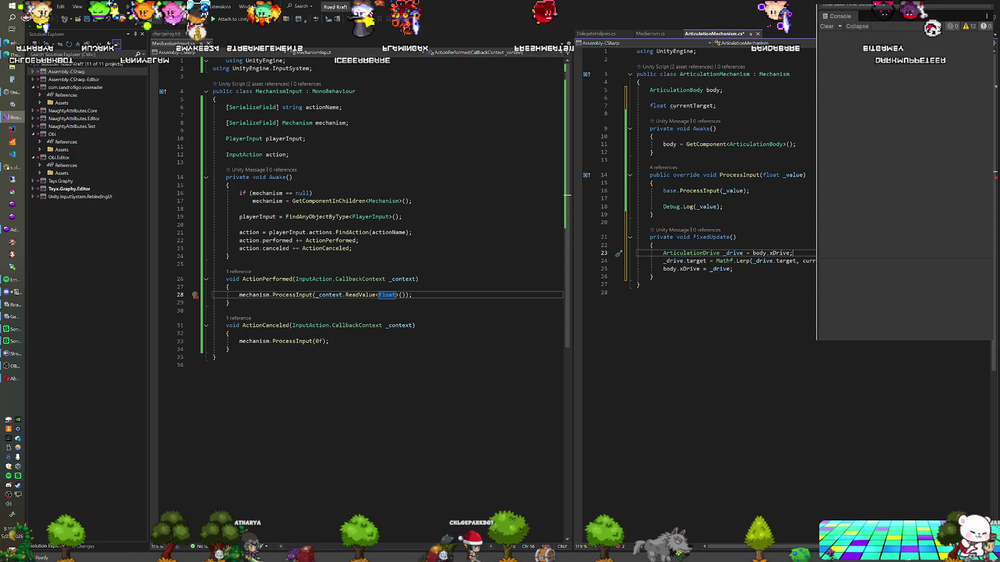
pyautogui.click(716, 261)
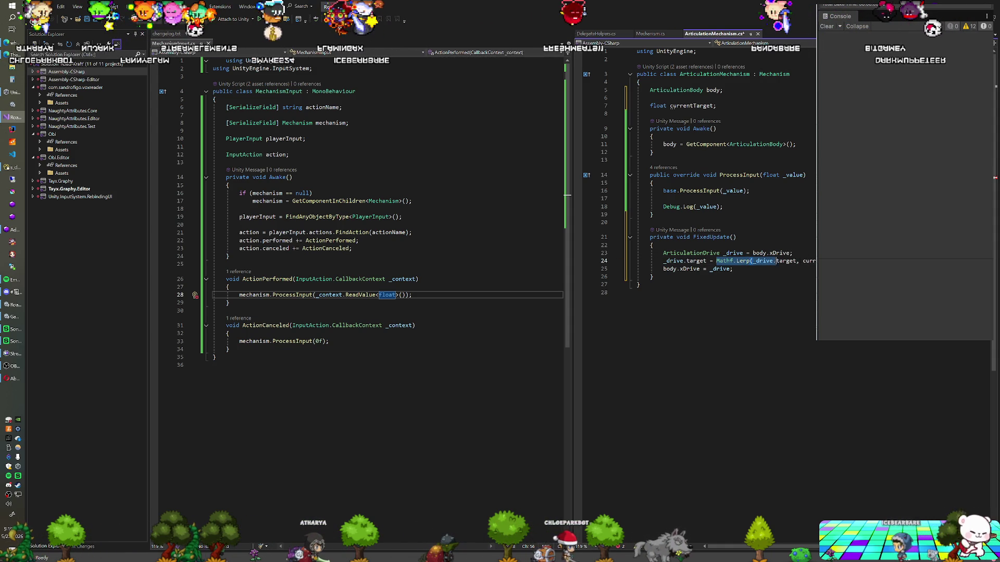
pyautogui.write('currentTarget;')
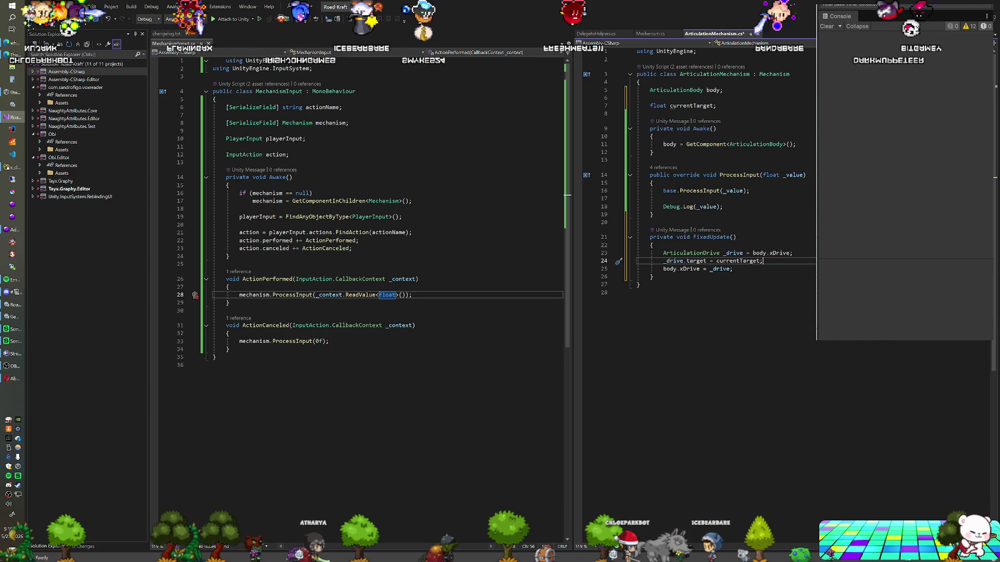
# In ProcessInput, replace the Debug.Log(_value) line with currentTarget += _value;
pyautogui.moveTo(724, 206); pyautogui.dragTo(664, 199)
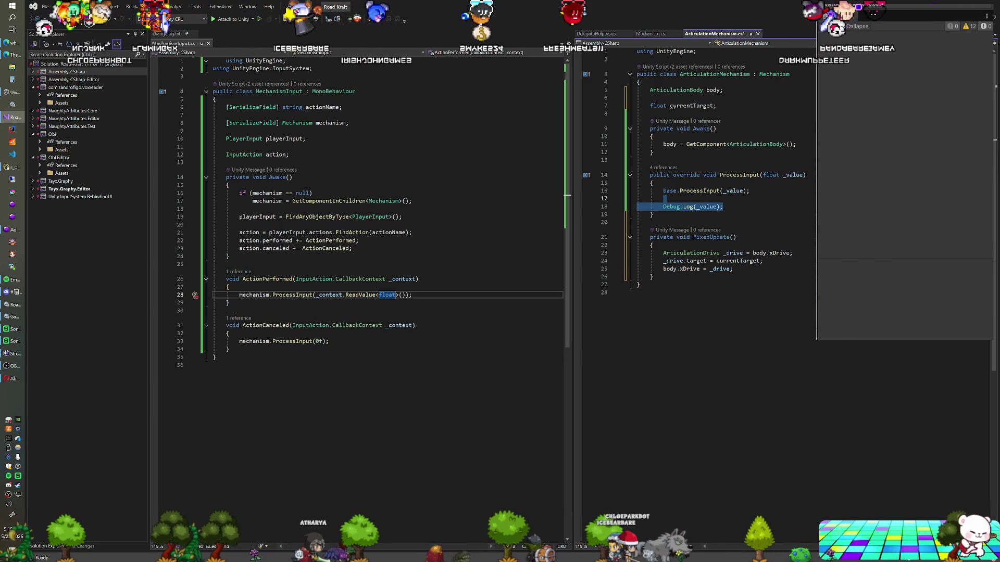
pyautogui.press('Return')
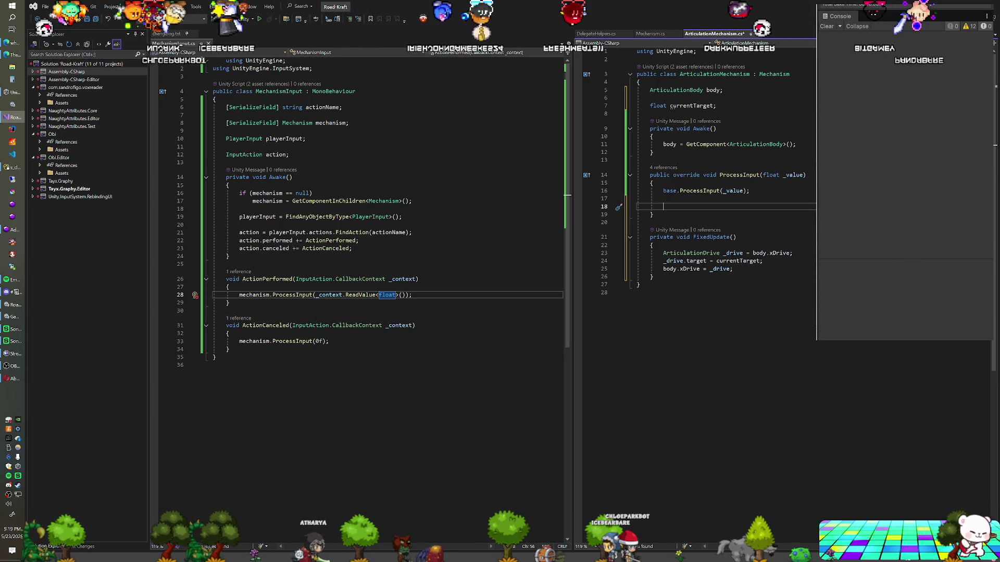
pyautogui.write('currentTarget =')
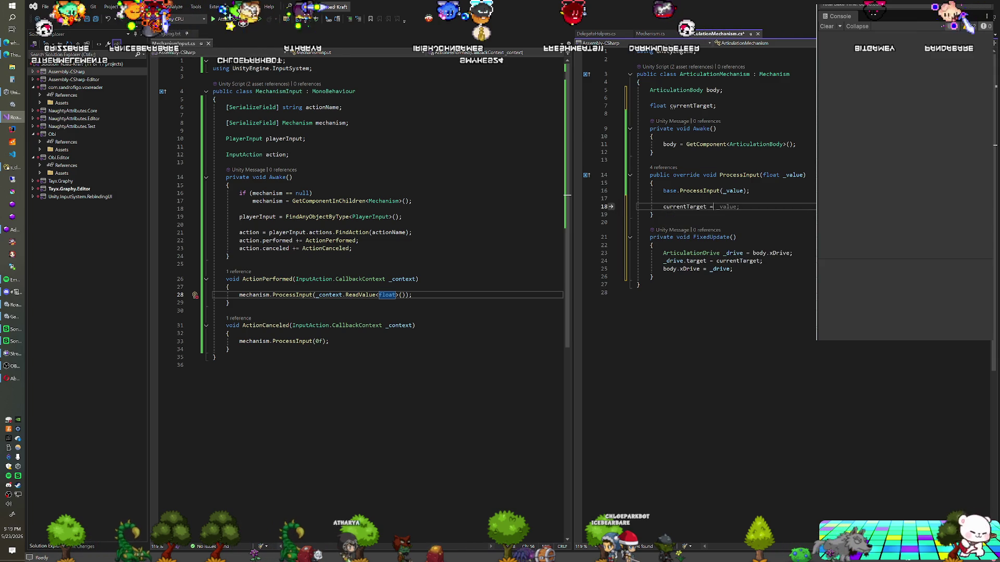
pyautogui.press('BackSpace')
pyautogui.write('+= _v')
pyautogui.press('Tab')
pyautogui.write(';')
pyautogui.press('Down')
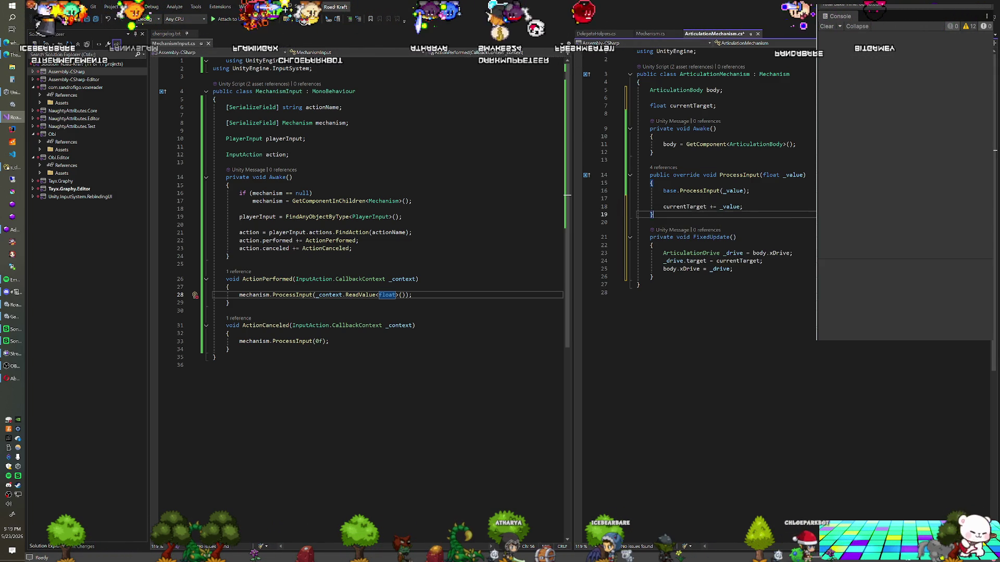
pyautogui.press('Return')
pyautogui.press('Return')
pyautogui.write('VRTextureUsage=')
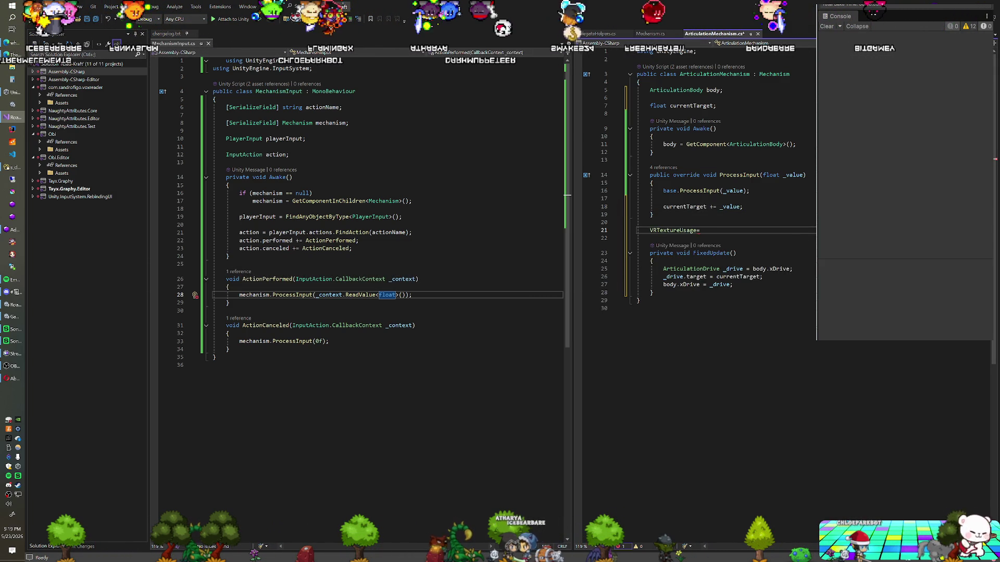
pyautogui.write('Upd')
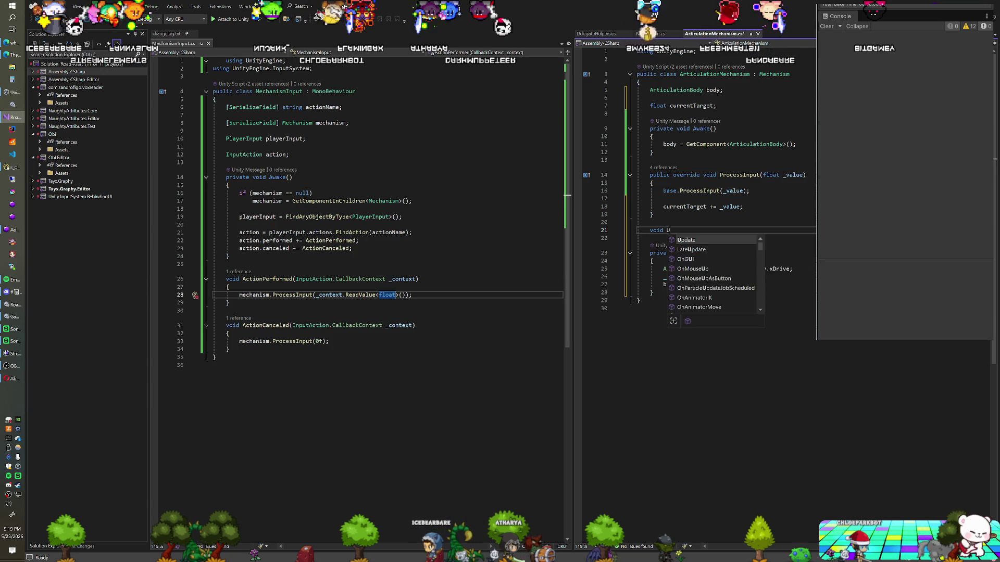
# Add an empty Update method and a new 'float target;' field declaration
pyautogui.press('Tab')
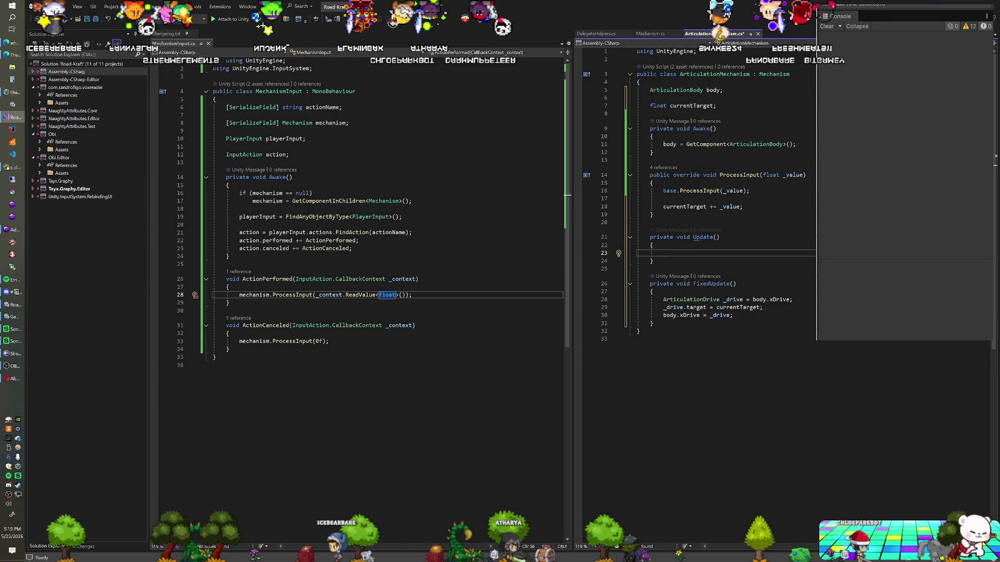
pyautogui.write('cur')
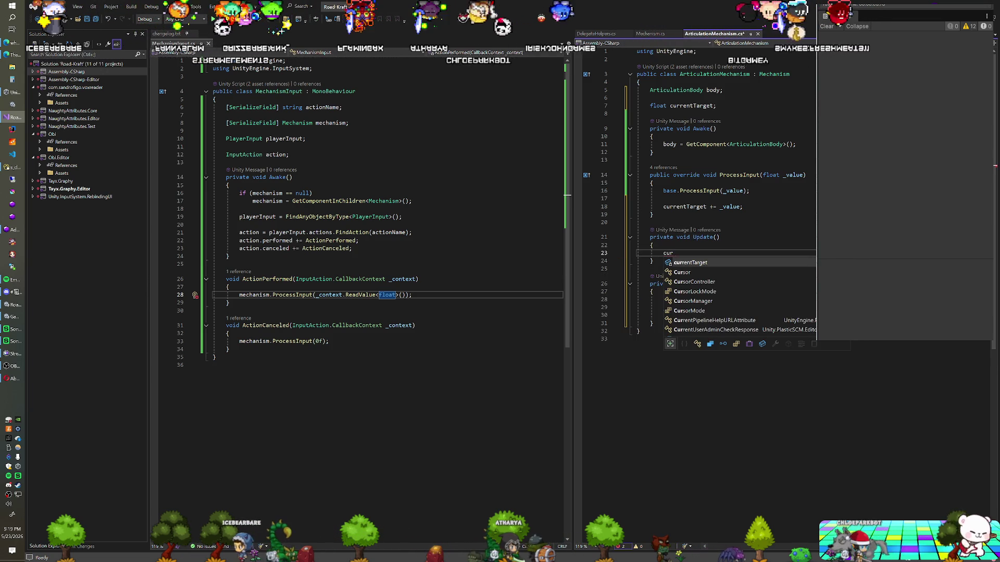
pyautogui.press('BackSpace')
pyautogui.press('BackSpace')
pyautogui.press('BackSpace')
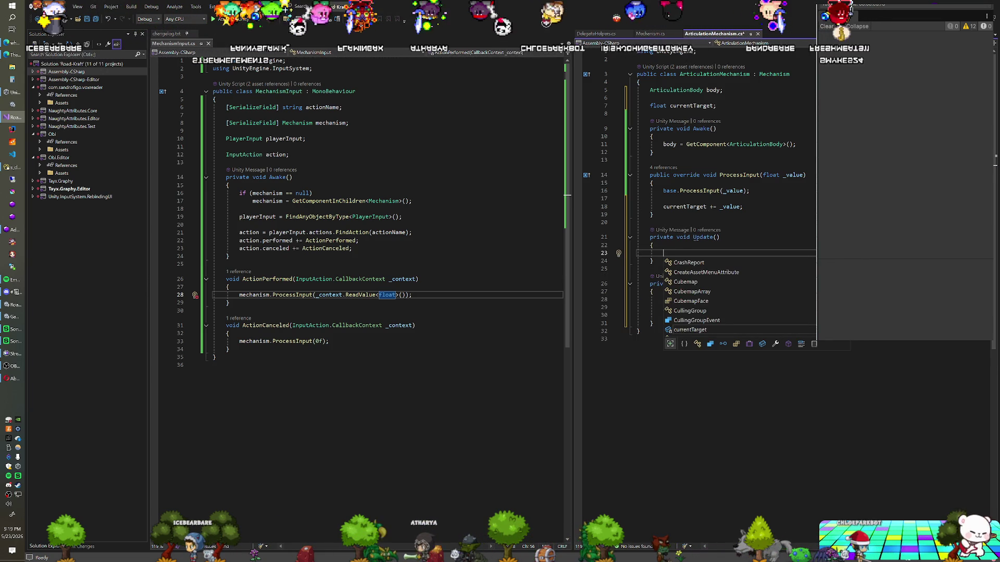
pyautogui.click(650, 97)
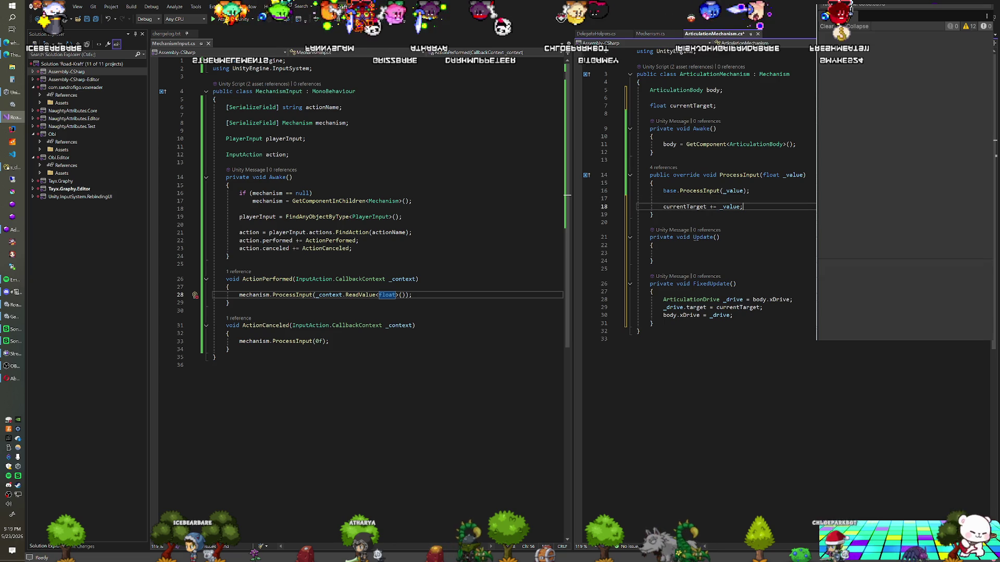
pyautogui.press('Return')
pyautogui.write('float target;')
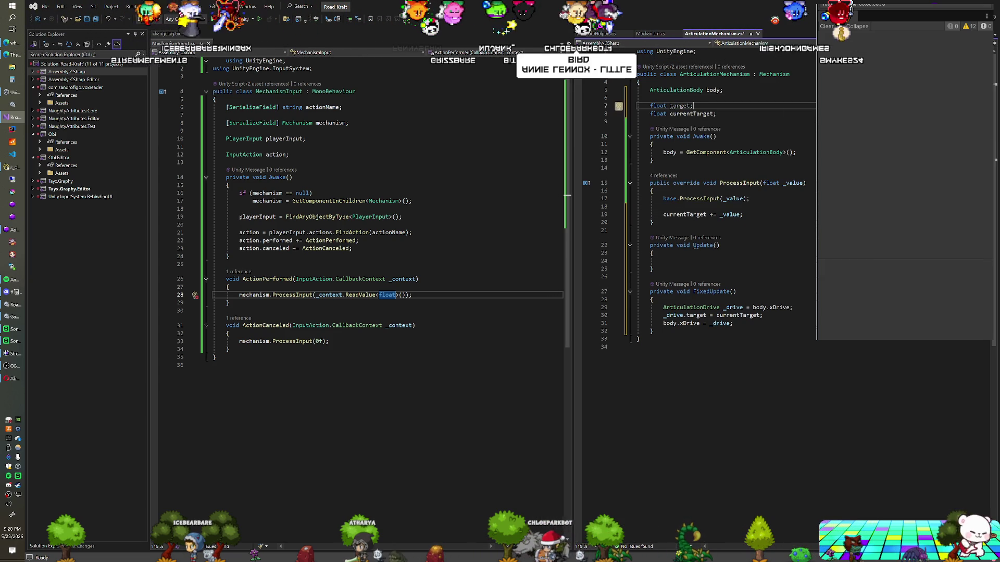
# Make FixedUpdate's drive assignment use target instead of currentTarget
pyautogui.click(662, 261)
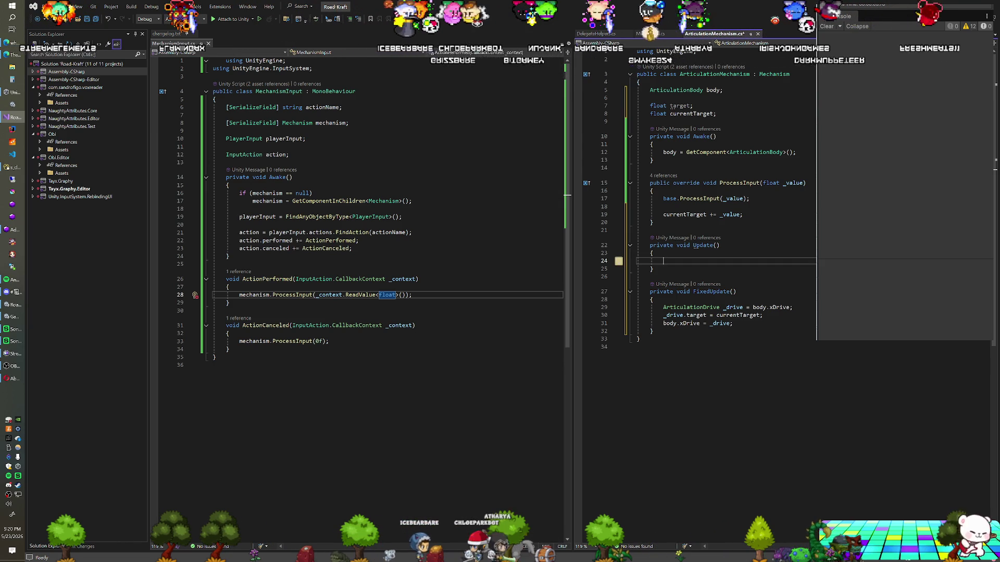
pyautogui.doubleClick(740, 315)
pyautogui.write('target')
# In Update, start writing target = Mathf.Lerp(target, currentTarget, Tim…)
pyautogui.click(663, 261)
pyautogui.write('arget ')
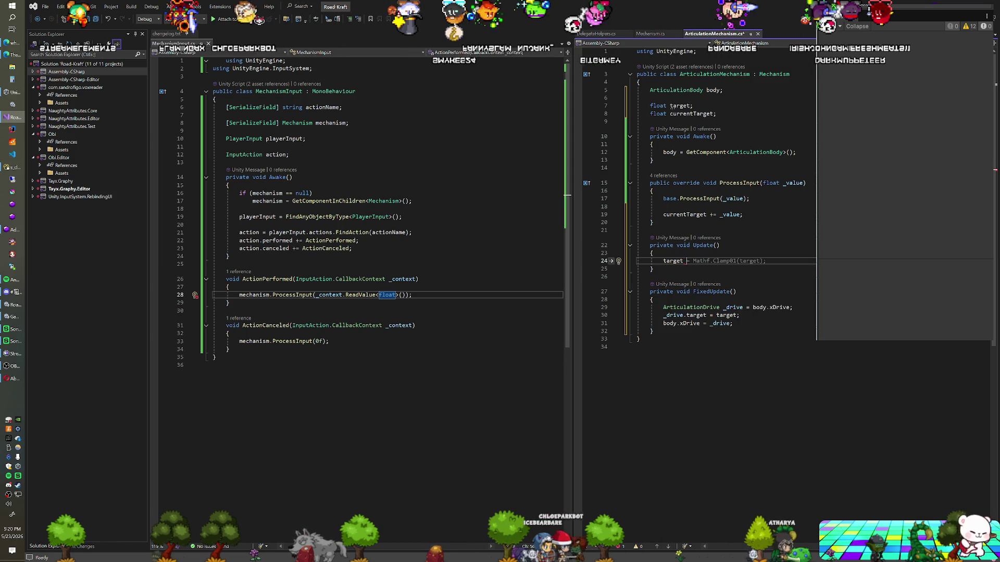
pyautogui.write('= Mathf')
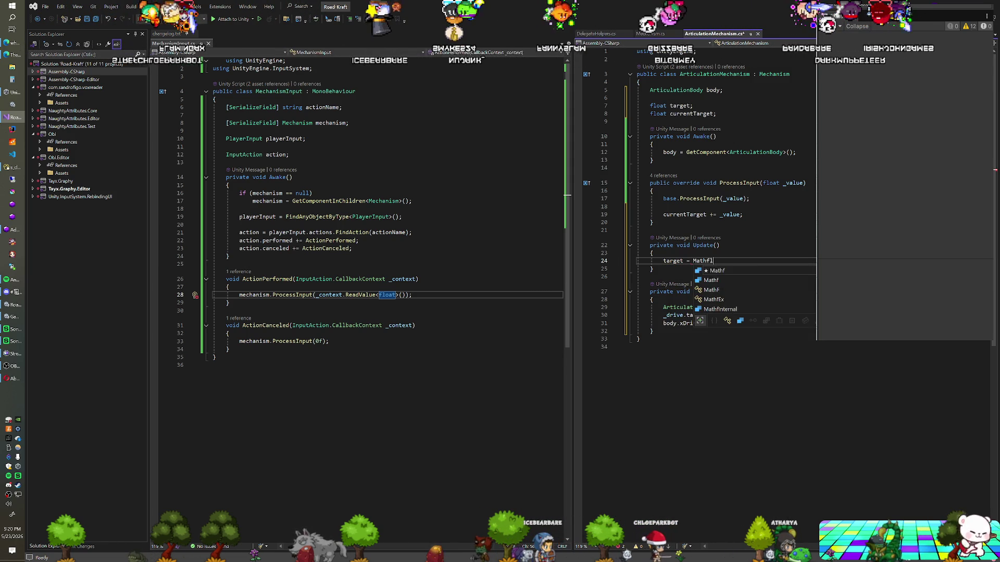
pyautogui.write('.Lerp(')
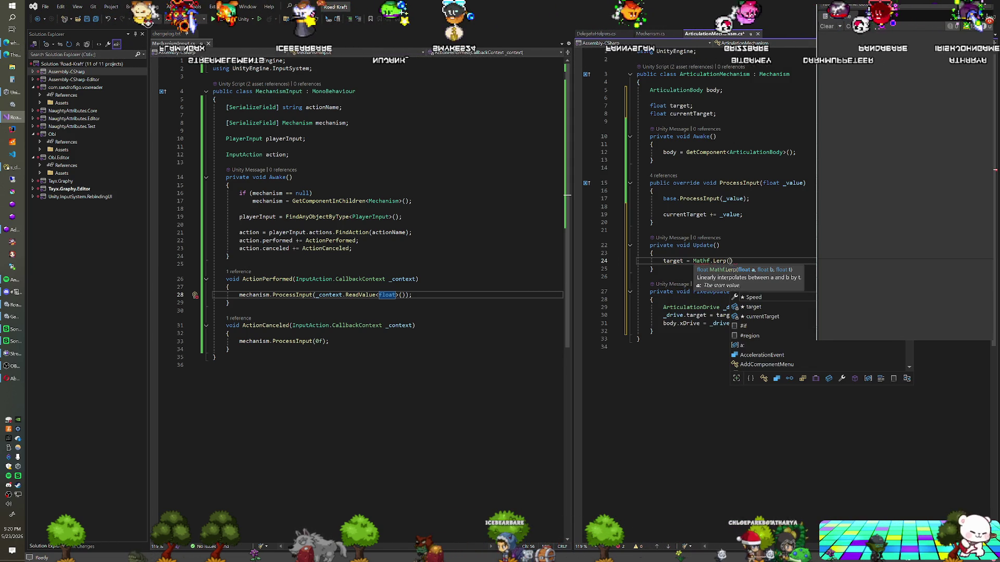
pyautogui.write('target, cur')
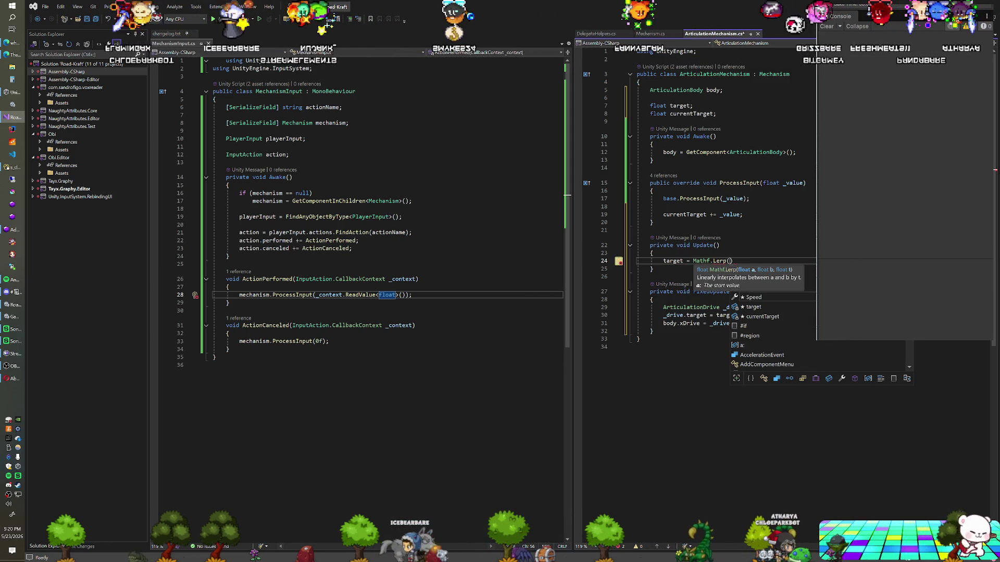
pyautogui.press('Tab')
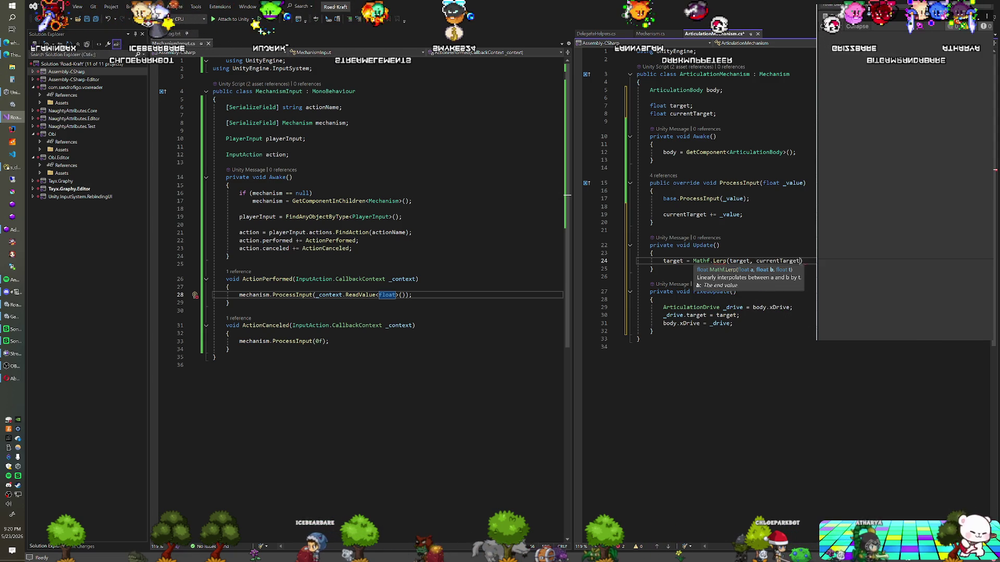
pyautogui.write(',')
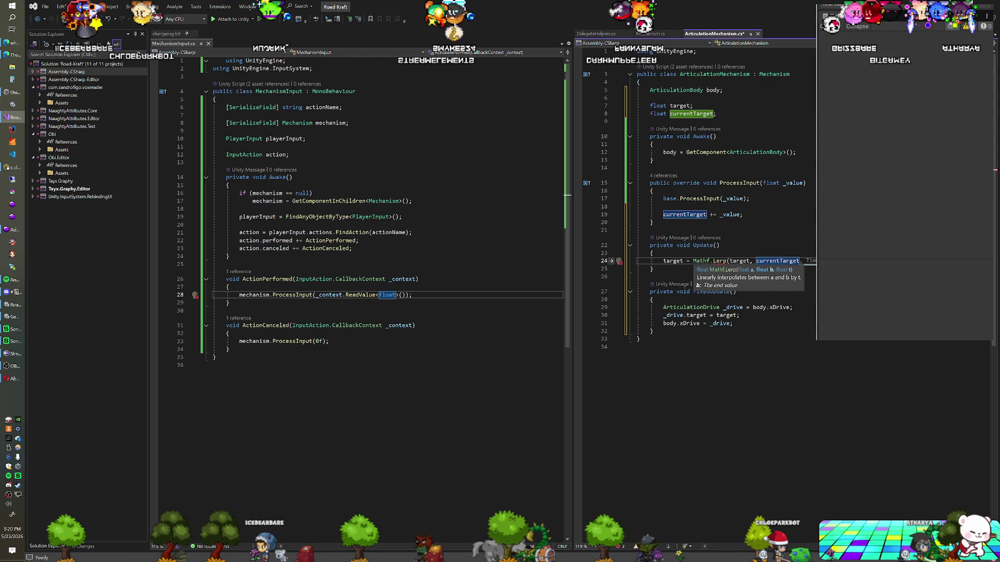
pyautogui.press('BackSpace')
pyautogui.press('BackSpace')
pyautogui.press('Up')
pyautogui.press('Up')
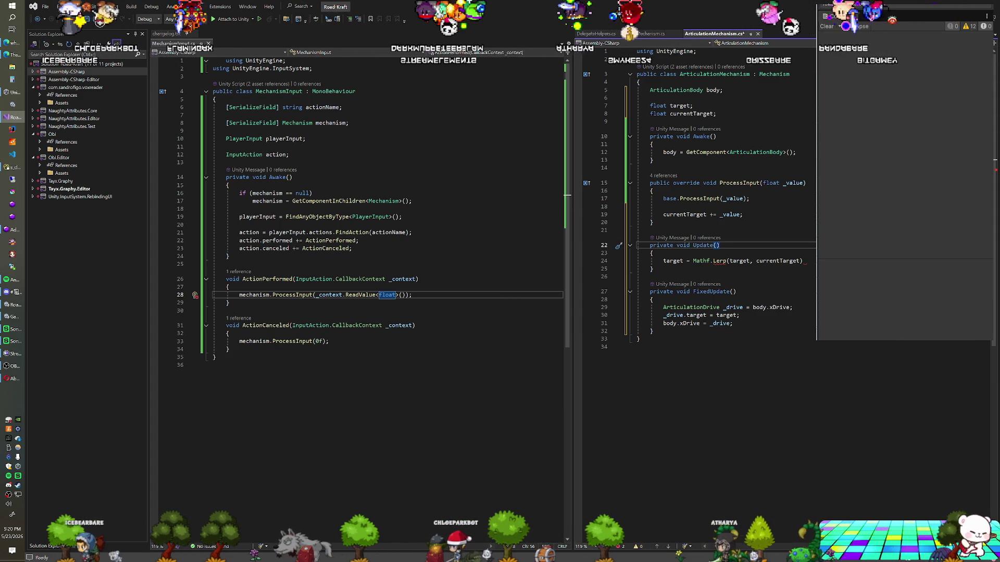
pyautogui.click(801, 261)
pyautogui.write(', Tim')
pyautogui.press('Escape')
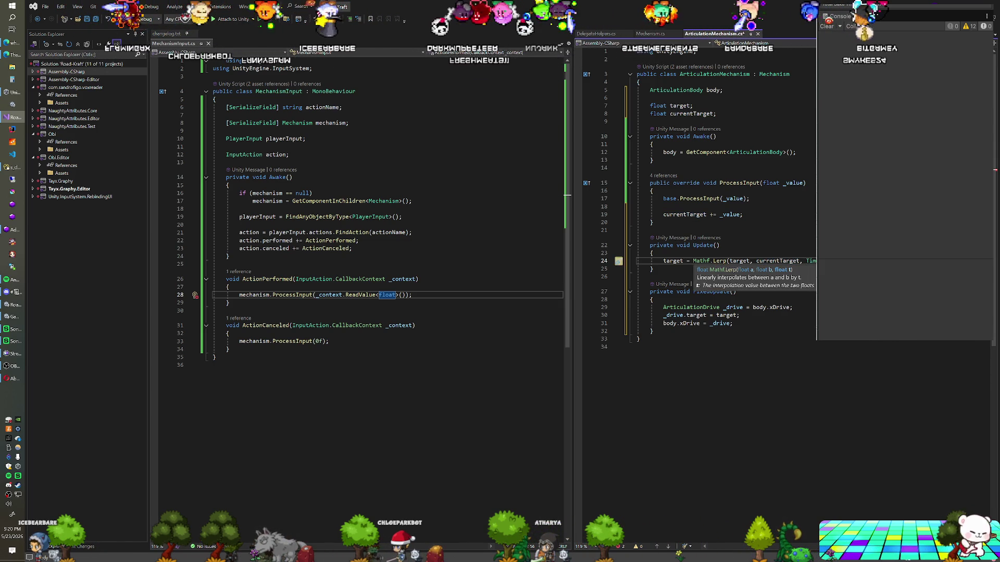
pyautogui.click(723, 91)
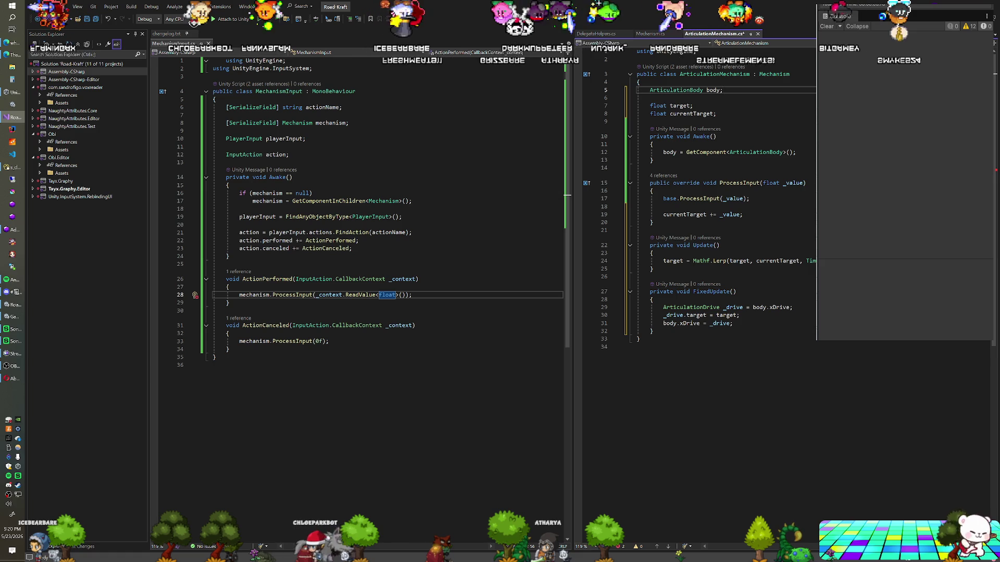
# Declare [Range(0f, 0.5f)] [SerializeField] float damping = 0.1f; above the ArticulationBody field
pyautogui.press('Home')
pyautogui.press('Return')
pyautogui.press('Return')
pyautogui.press('Up')
pyautogui.press('Up')
pyautogui.write('[SerializeField] float ')
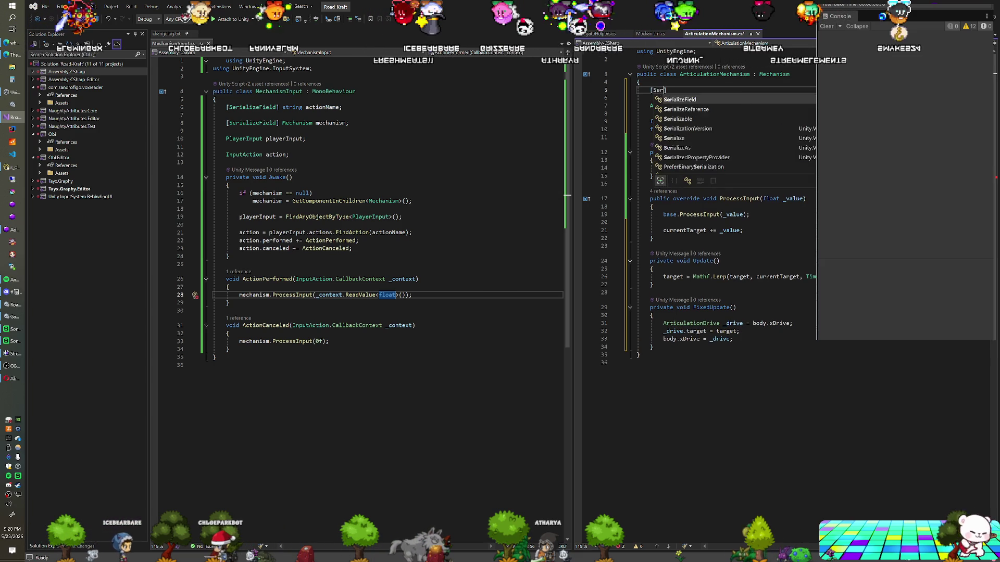
pyautogui.write('damp')
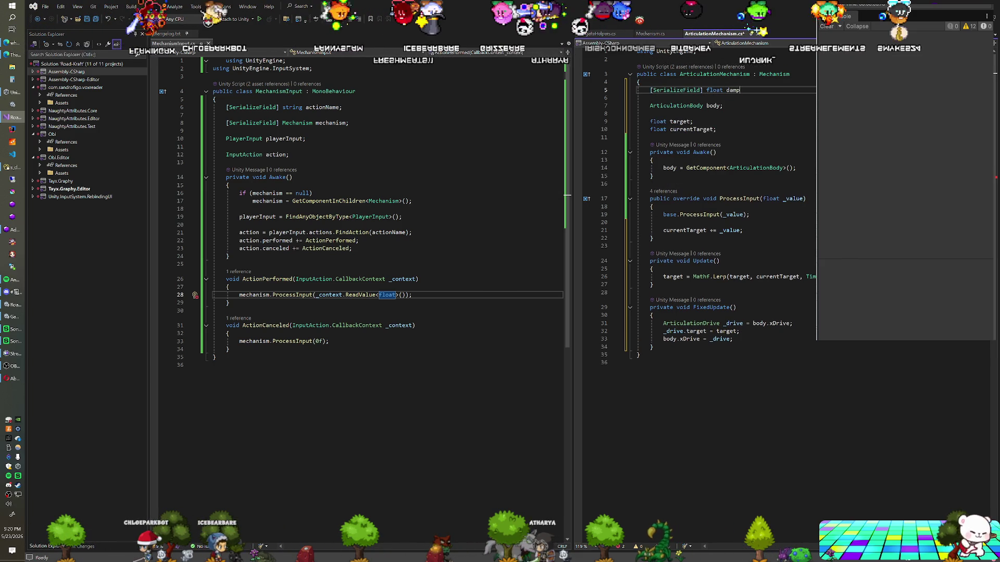
pyautogui.write('ing = 0.1f;')
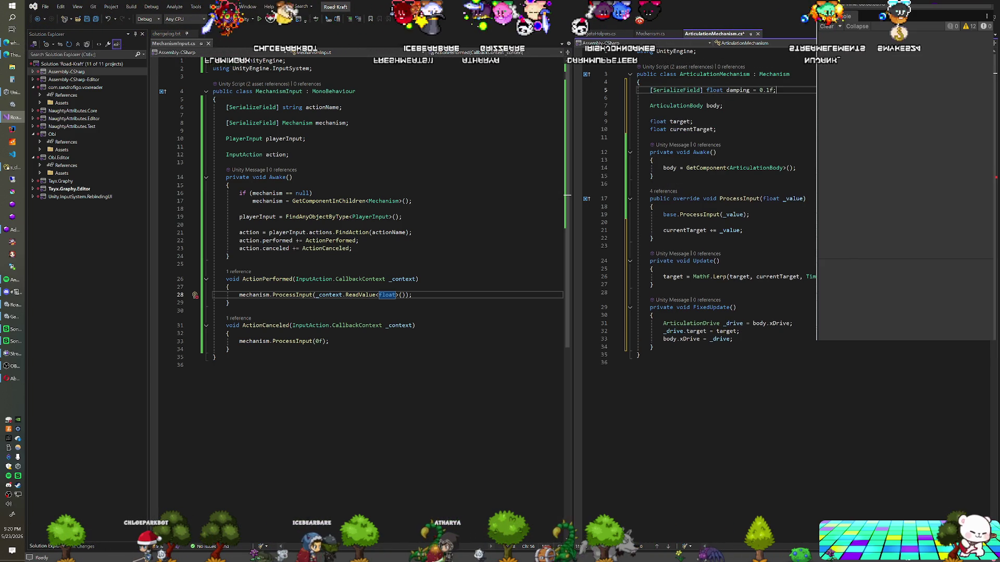
pyautogui.hotkey('ctrl', 'Return')
pyautogui.write('Rang')
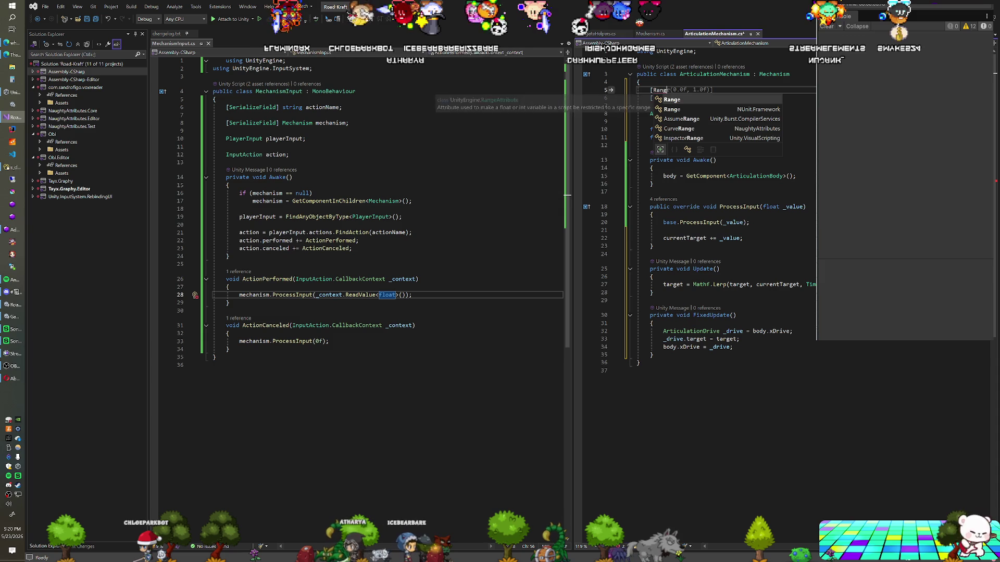
pyautogui.write('e(0f, 0.')
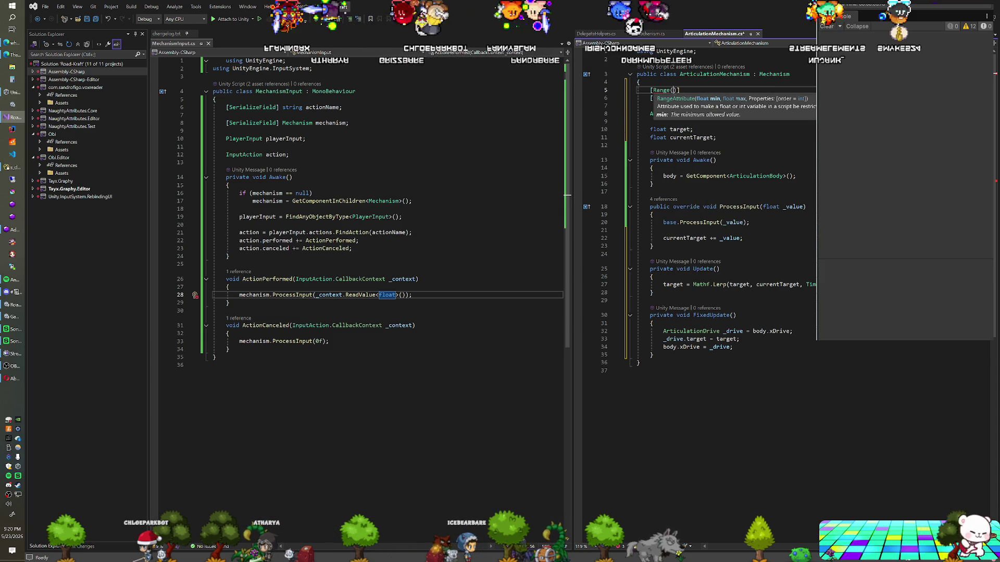
pyautogui.write('5f)]')
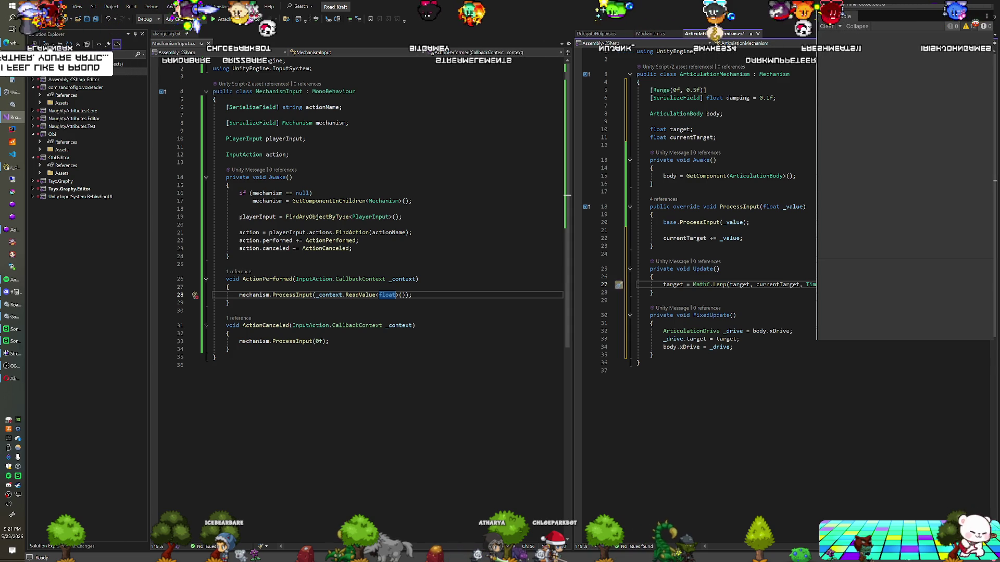
pyautogui.scroll(-2, 724, 208)
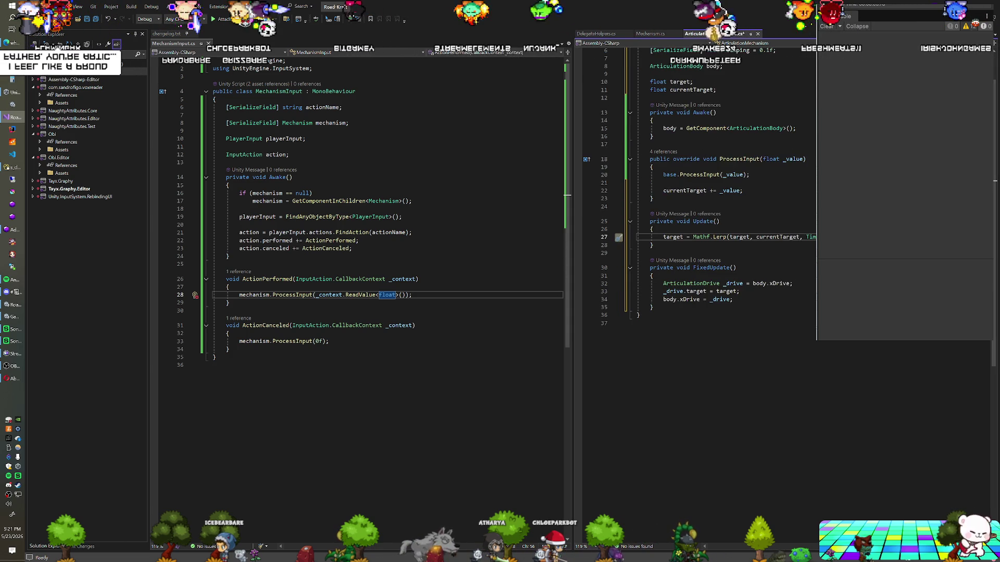
# Rename currentTarget to desiredTarget in every reference
pyautogui.scroll(1, 724, 208)
pyautogui.hotkey('ctrl', 'r')
pyautogui.hotkey('ctrl', 'r')
pyautogui.write('desiredTarget')
pyautogui.press('Return')
# Change ProcessInput's line to desiredTarget += _value * base.Speed; and return to Unity
pyautogui.click(653, 222)
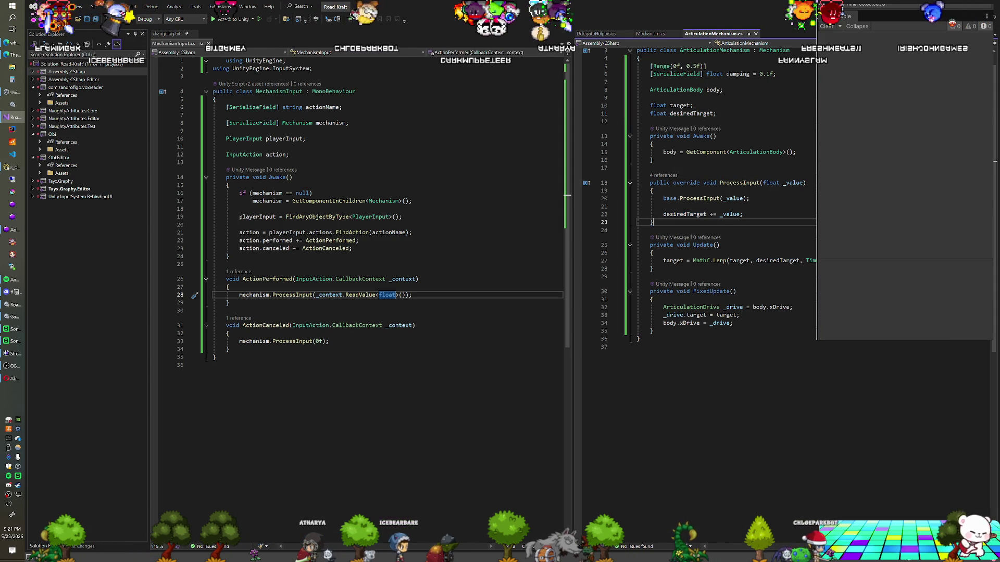
pyautogui.click(740, 214)
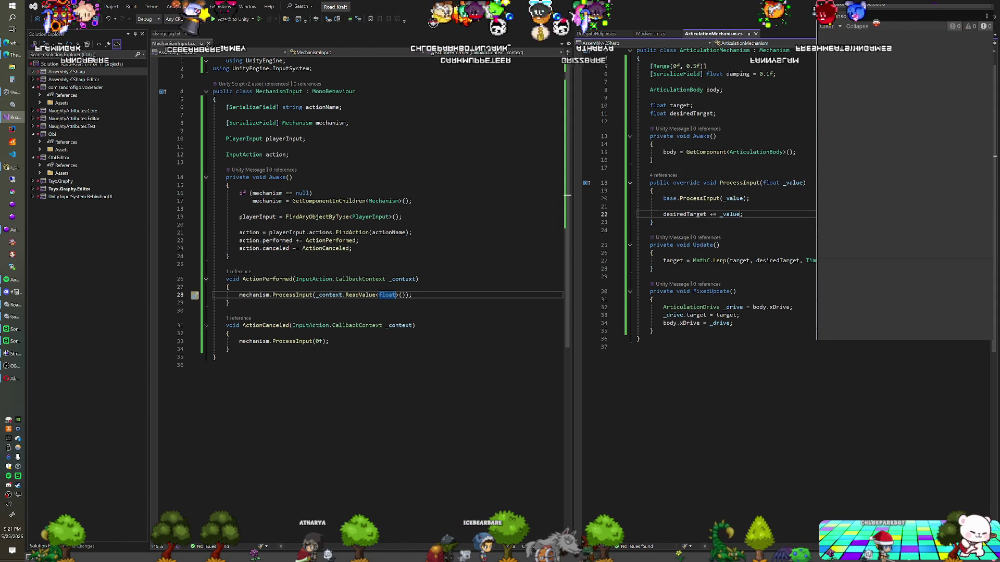
pyautogui.write(' * spe')
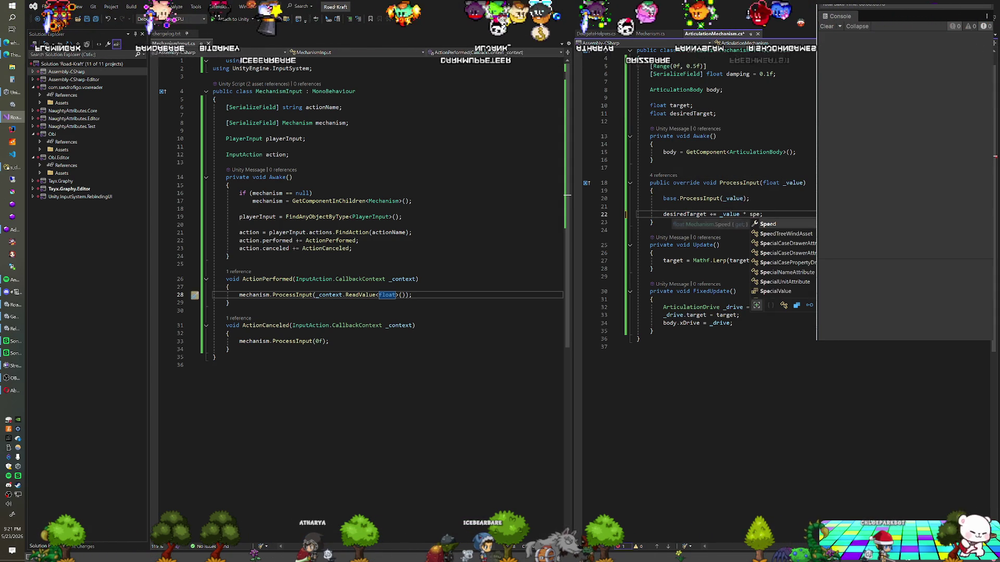
pyautogui.write('d')
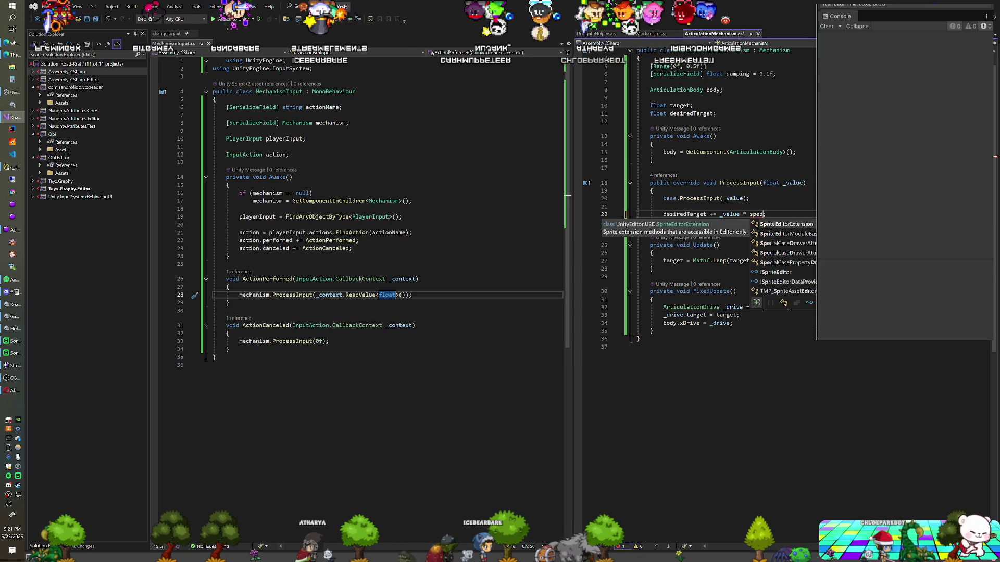
pyautogui.press('BackSpace')
pyautogui.press('BackSpace')
pyautogui.press('BackSpace')
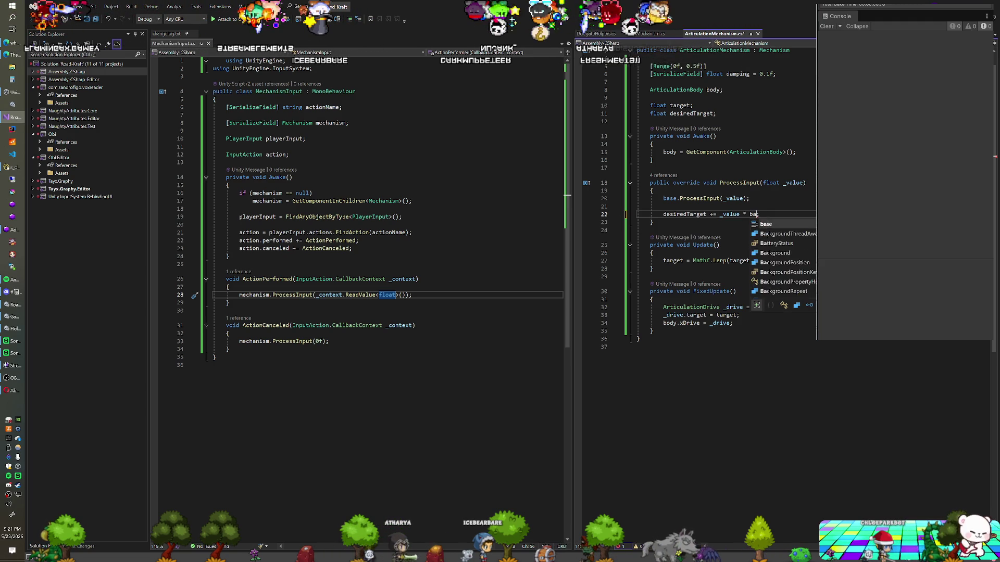
pyautogui.write('base.S')
pyautogui.press('Tab')
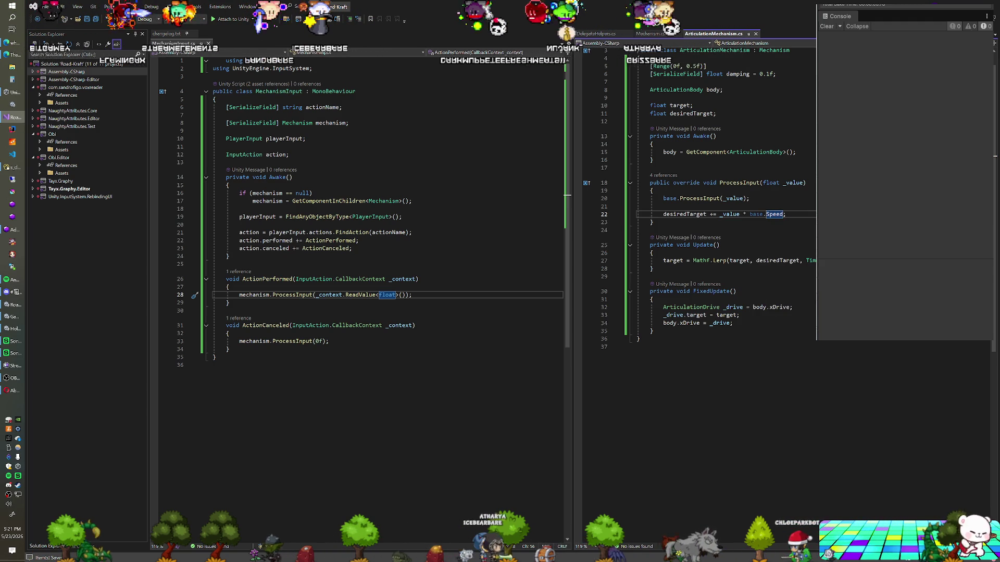
pyautogui.click(650, 230)
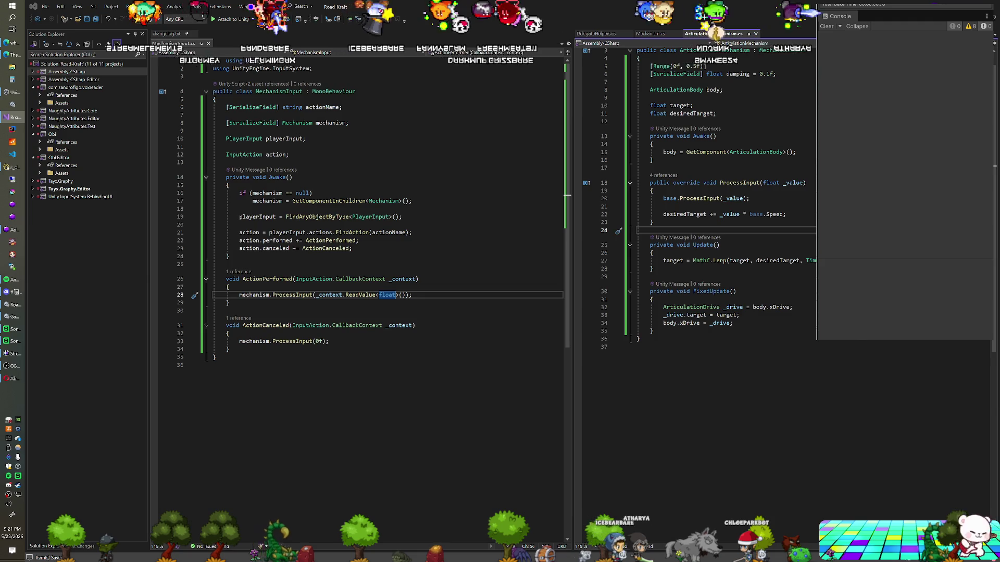
pyautogui.hotkey('alt', 'Tab')
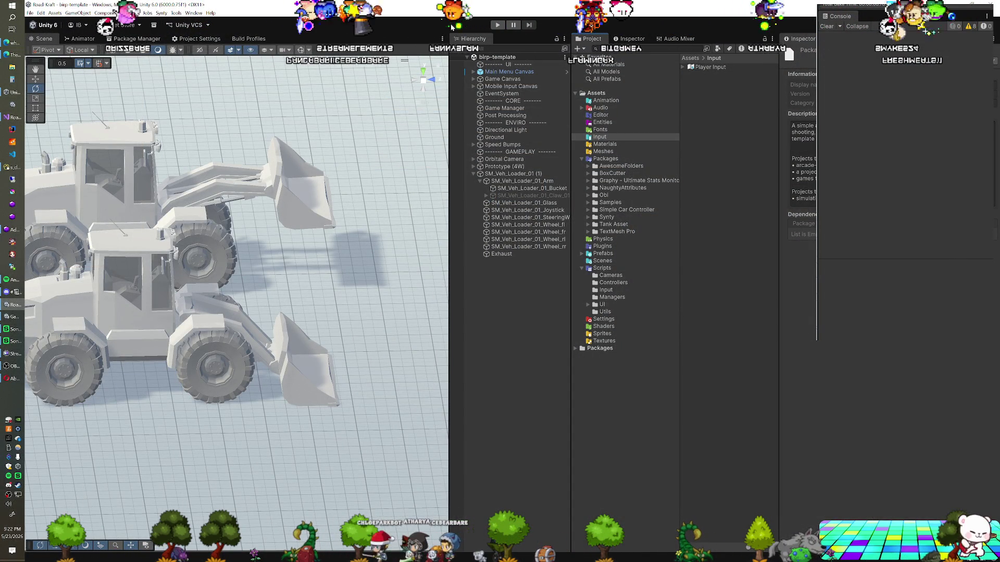
# Select SM_Veh_Loader_01_Arm and run Play mode to test the arm
pyautogui.click(515, 189)
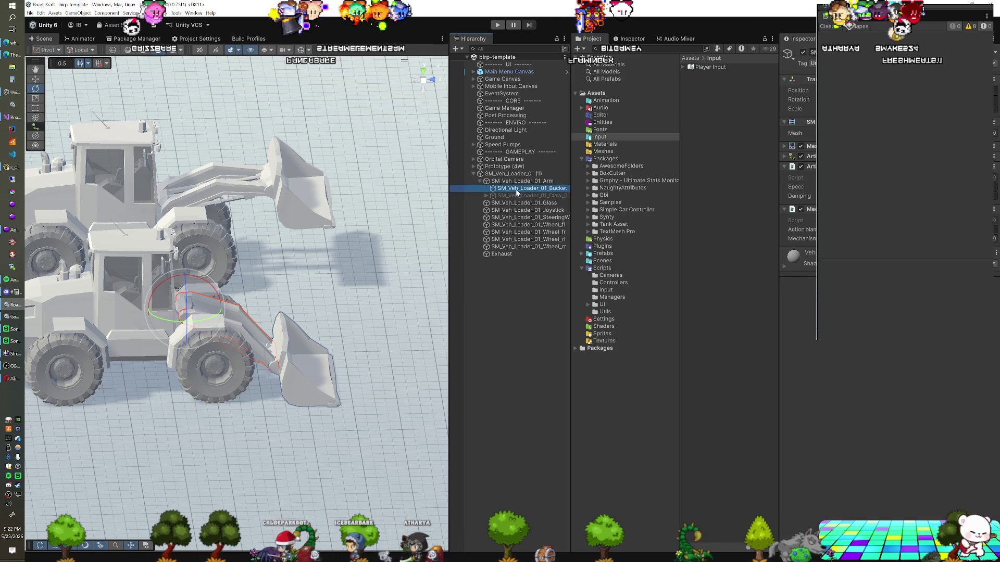
pyautogui.press('Up')
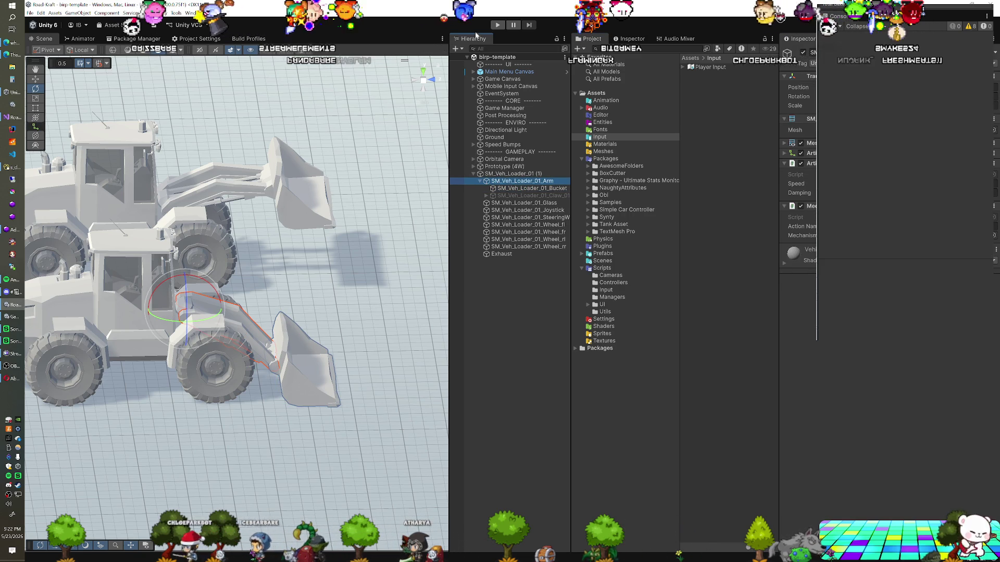
pyautogui.click(497, 25)
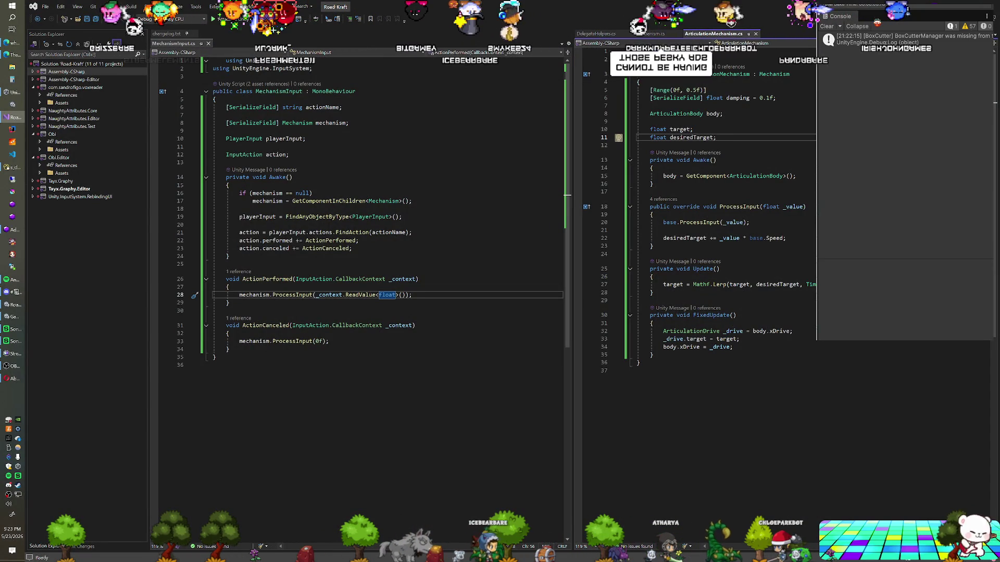
pyautogui.scroll(-1, 724, 208)
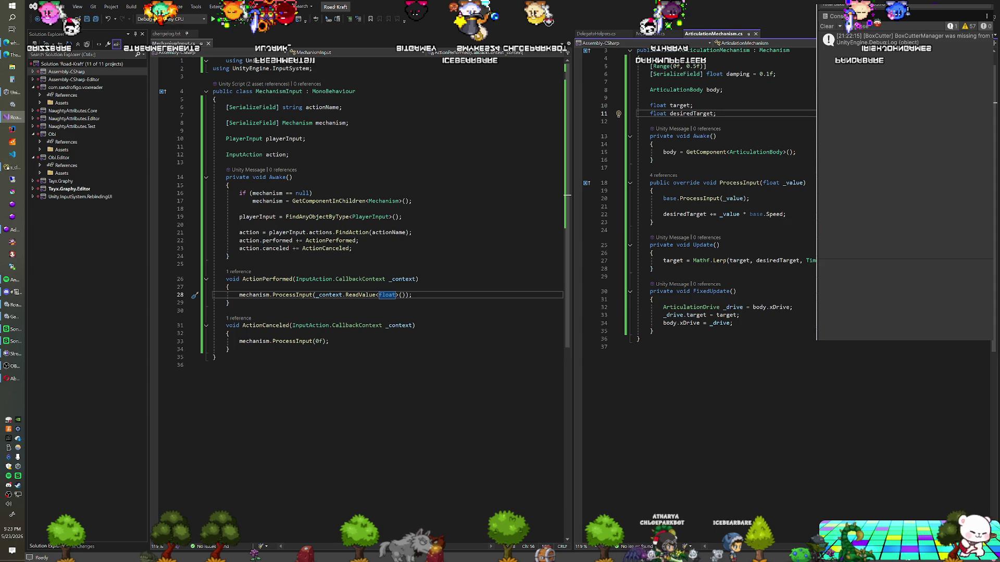
pyautogui.scroll(-2, 723, 208)
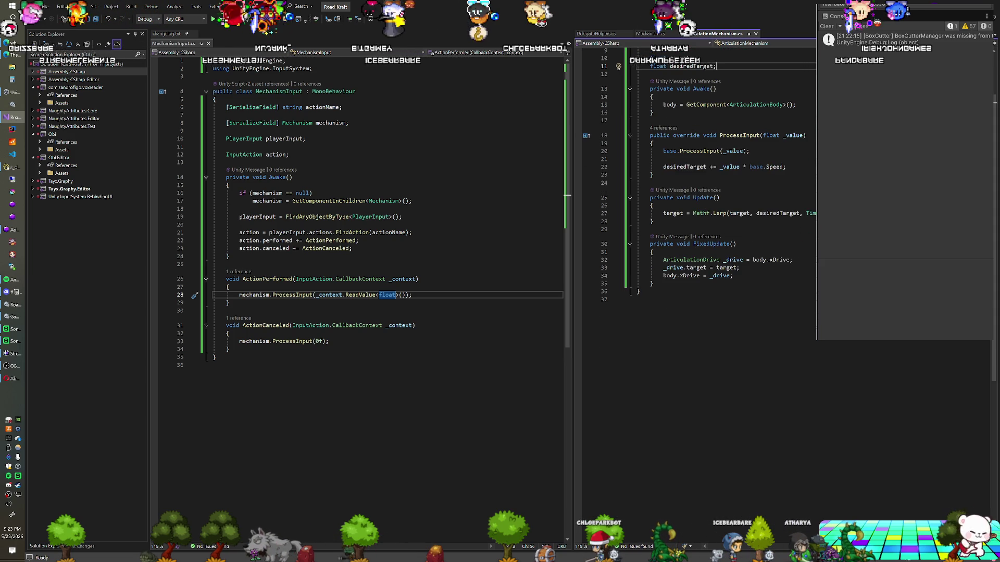
pyautogui.moveTo(718, 214)
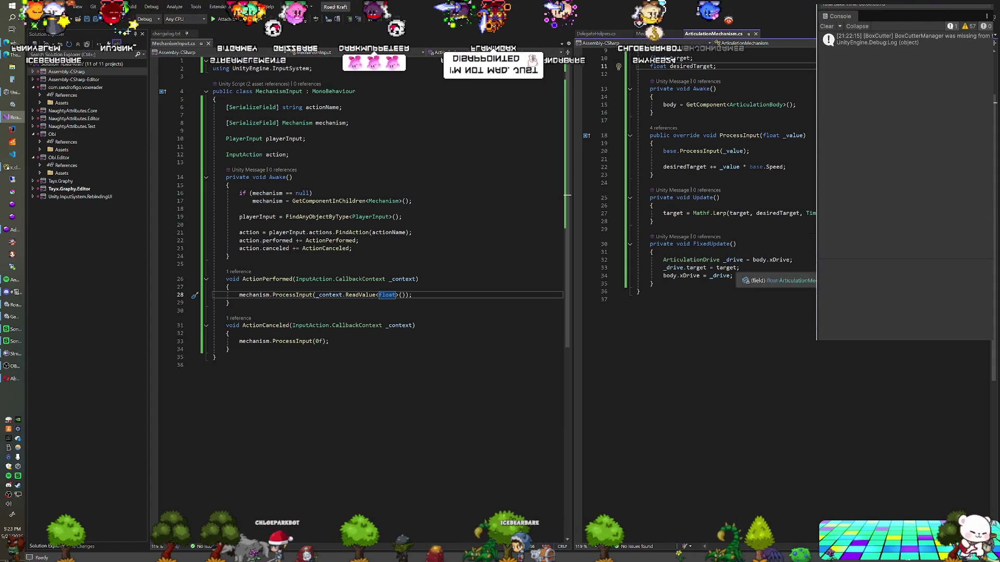
pyautogui.scroll(3, 724, 209)
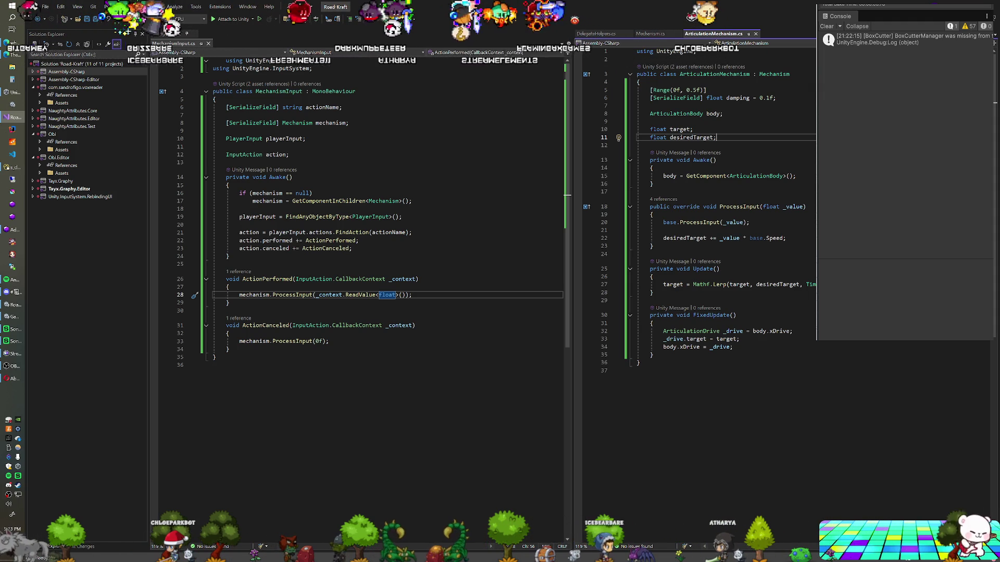
# Add a Debug.Log(desiredTarget) line after the accumulation in ProcessInput
pyautogui.click(786, 238)
pyautogui.press('Return')
pyautogui.write('Deb')
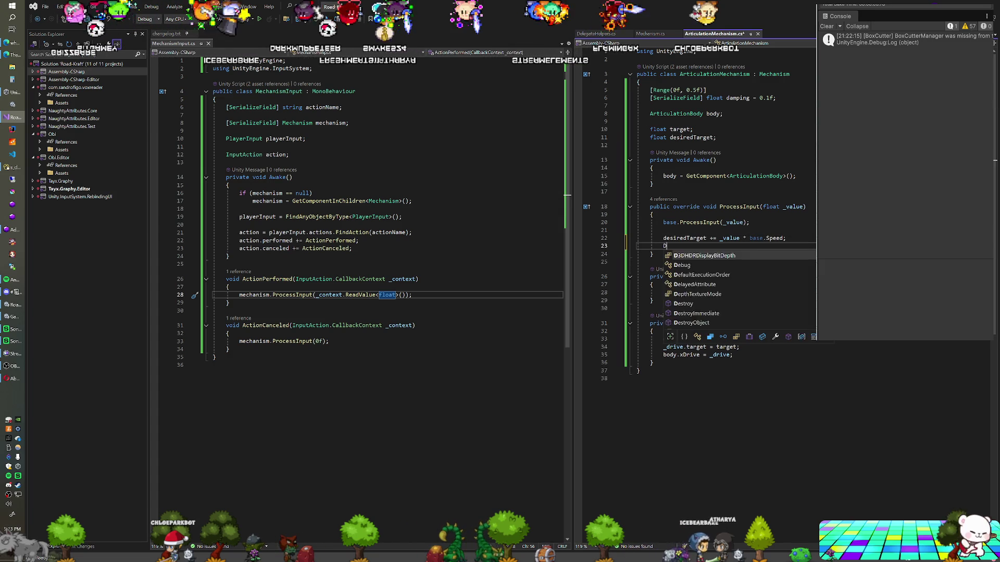
pyautogui.press('Tab')
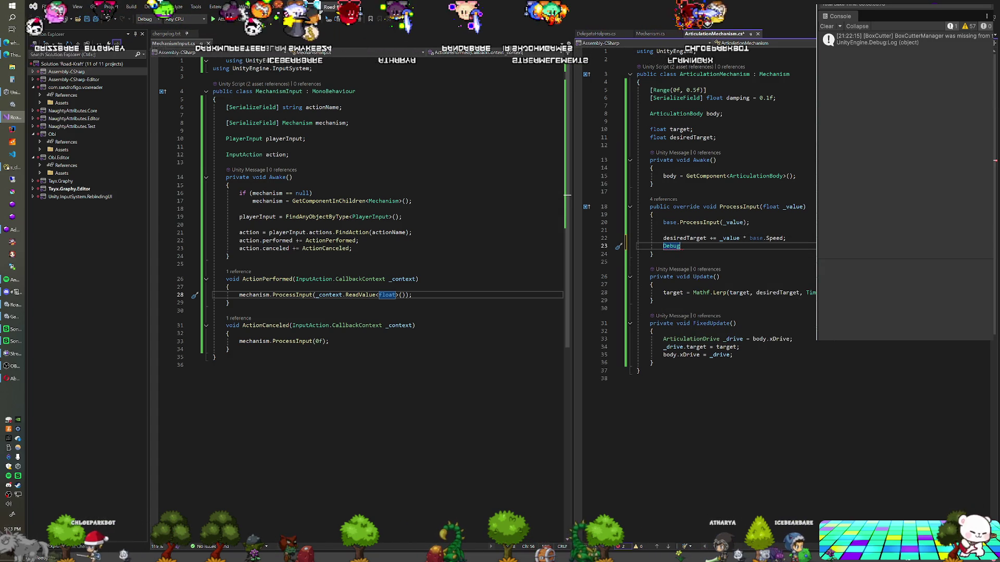
pyautogui.write('(de')
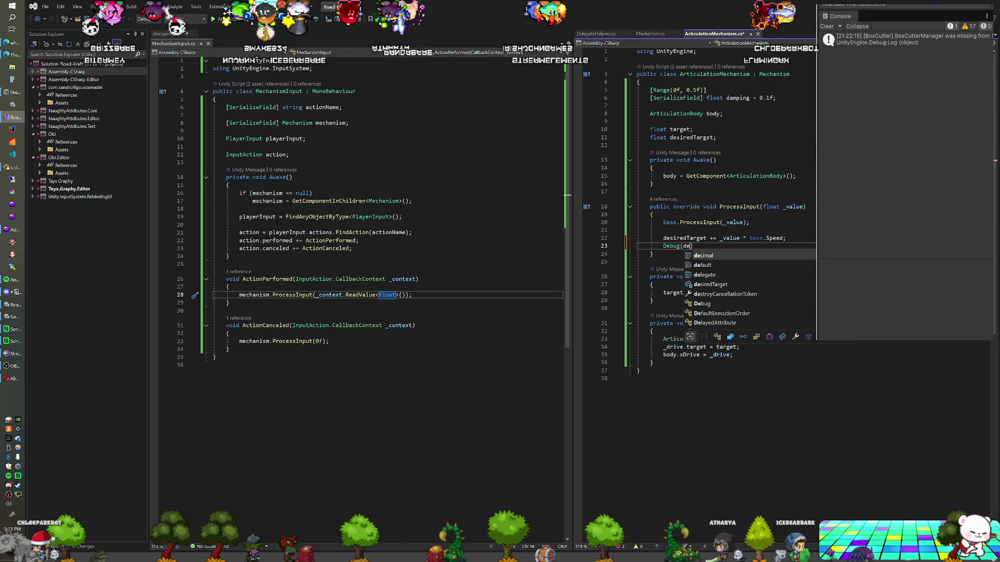
pyautogui.write('s')
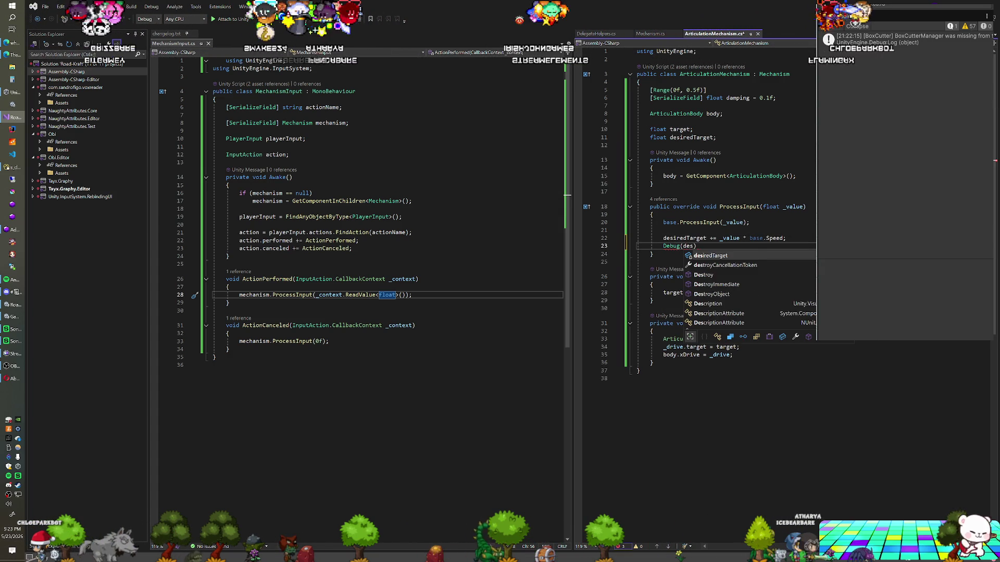
pyautogui.write(');')
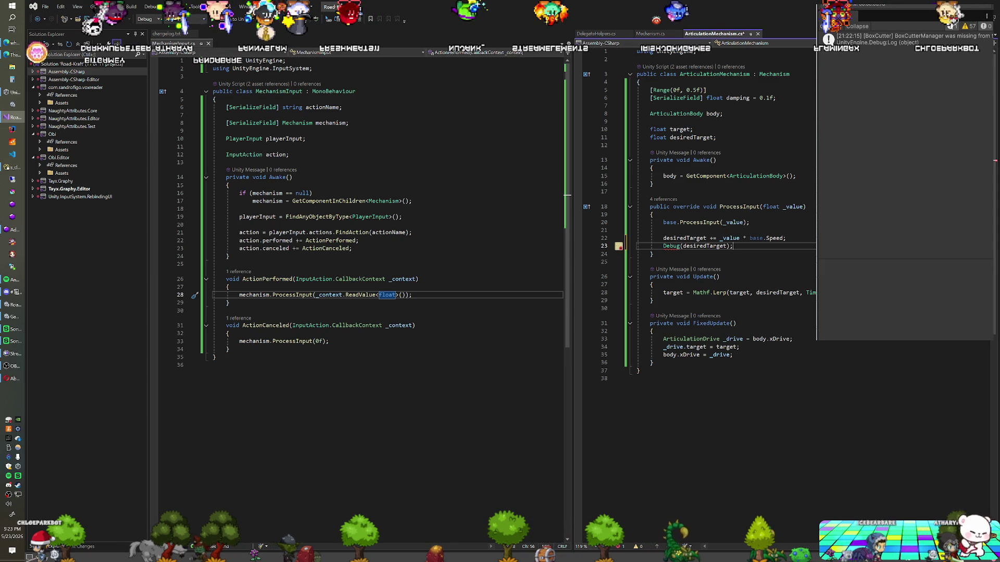
pyautogui.moveTo(671, 247)
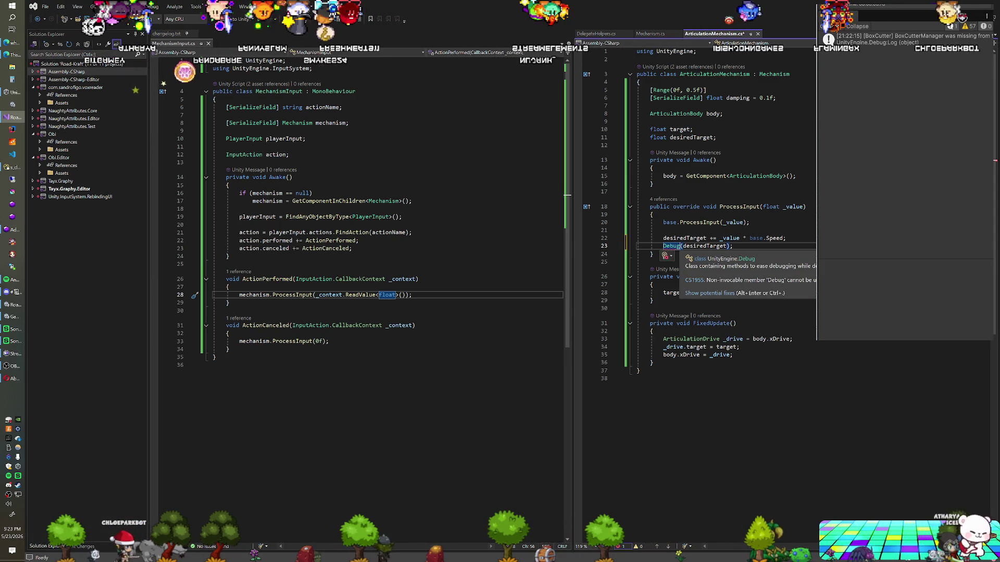
pyautogui.write('.Lo')
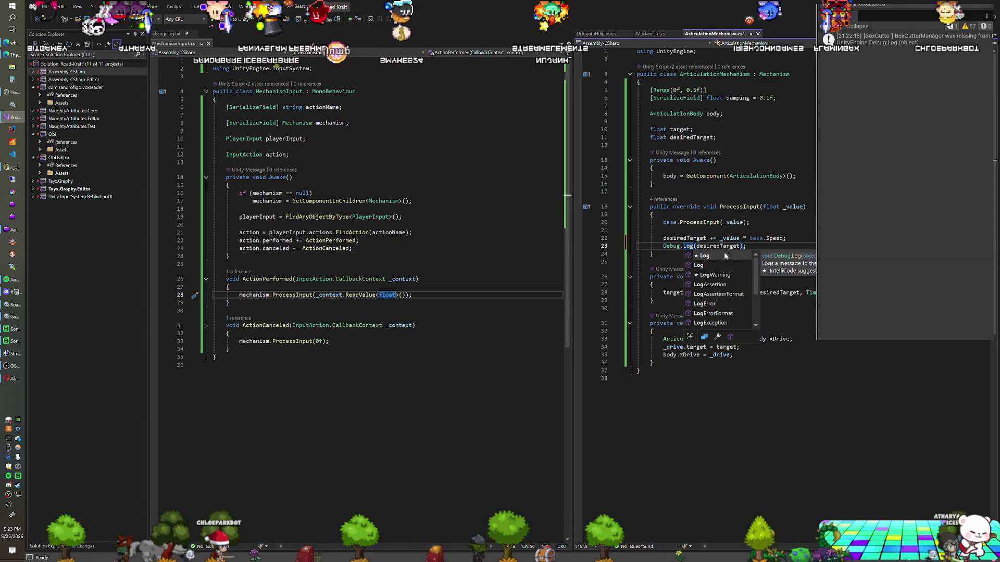
pyautogui.press('Escape')
# Move the log line below the Lerp in Update, log target instead, and save
pyautogui.hotkey('ctrl', 'x')
pyautogui.press('Down')
pyautogui.press('Down')
pyautogui.press('Down')
pyautogui.hotkey('ctrl', 'v')
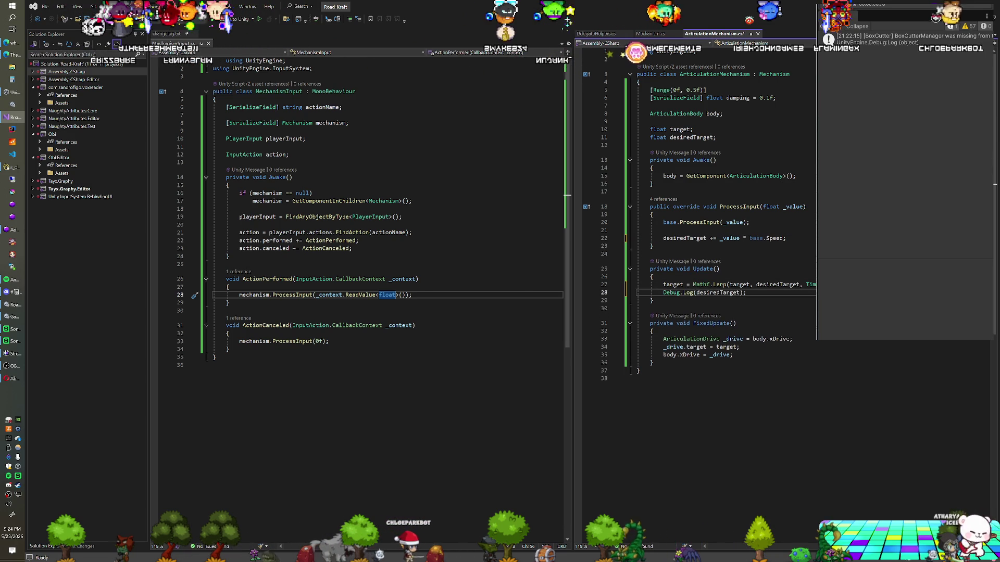
pyautogui.doubleClick(698, 292)
pyautogui.write('target')
pyautogui.hotkey('ctrl', 's')
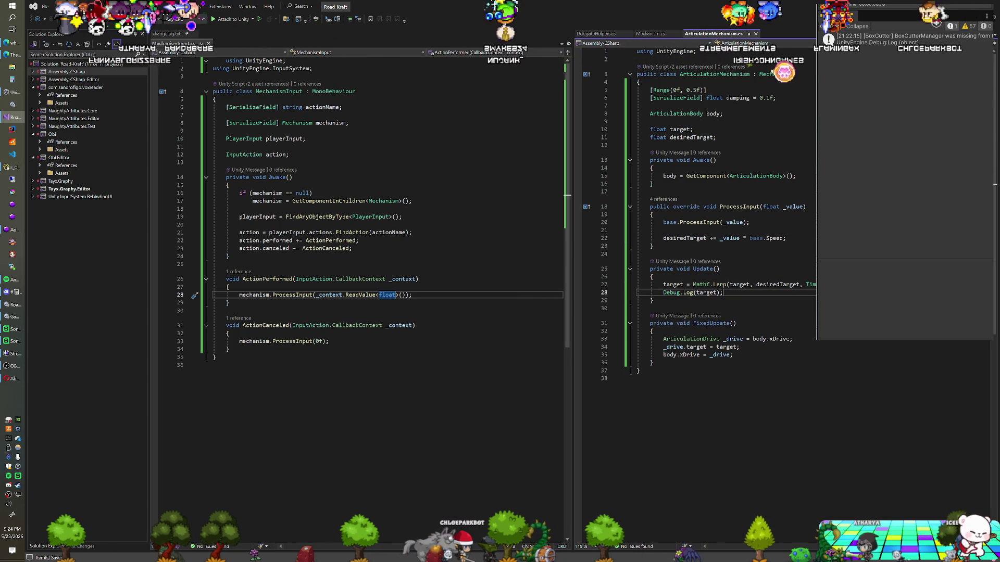
pyautogui.hotkey('alt', 'Tab')
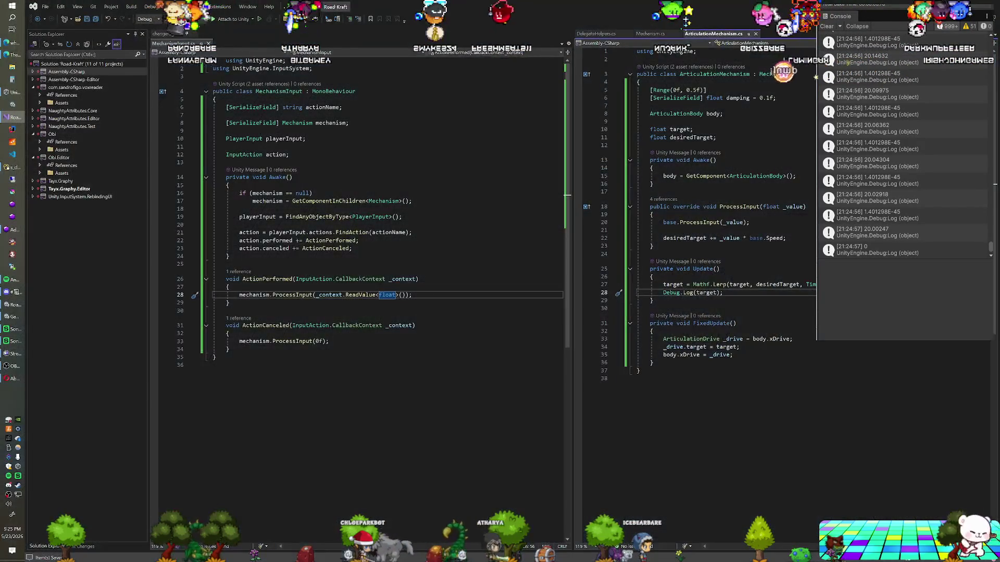
# Back in ArticulationMechanism, open a new line among the field declarations
pyautogui.click(749, 222)
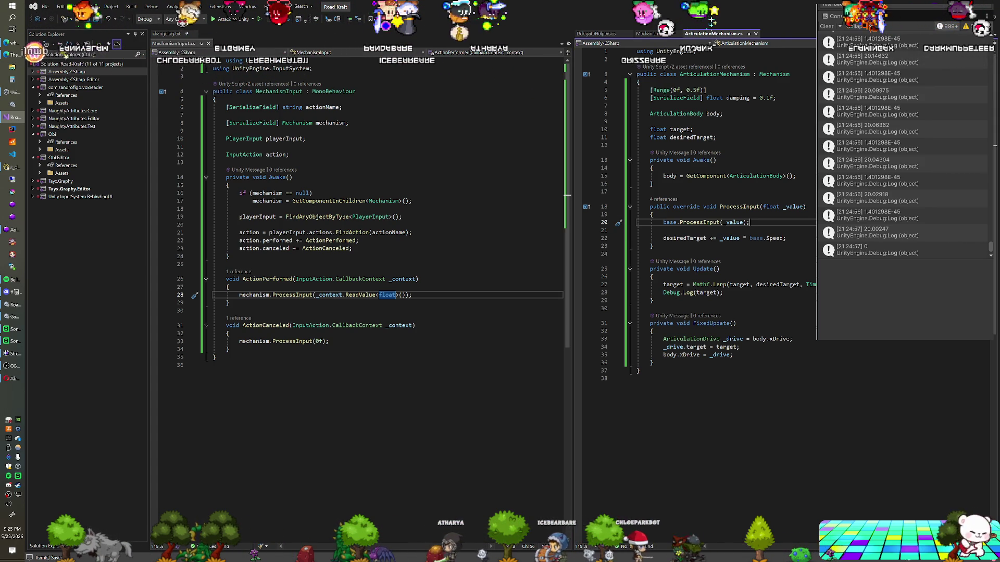
pyautogui.click(649, 121)
pyautogui.press('Return')
# Add a float value field and replace the accumulation line with value = _value;
pyautogui.write('float value;')
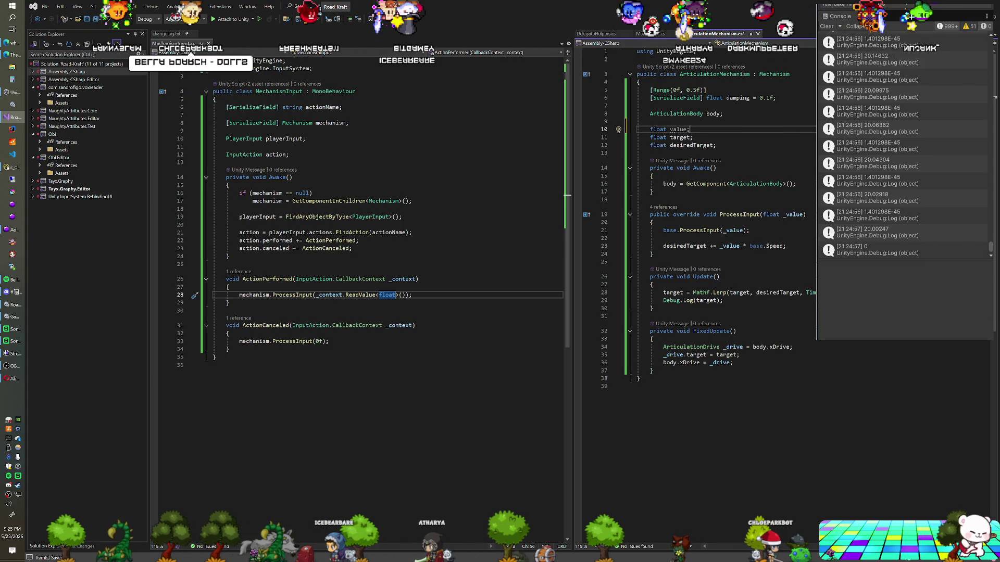
pyautogui.moveTo(662, 245); pyautogui.dragTo(786, 246)
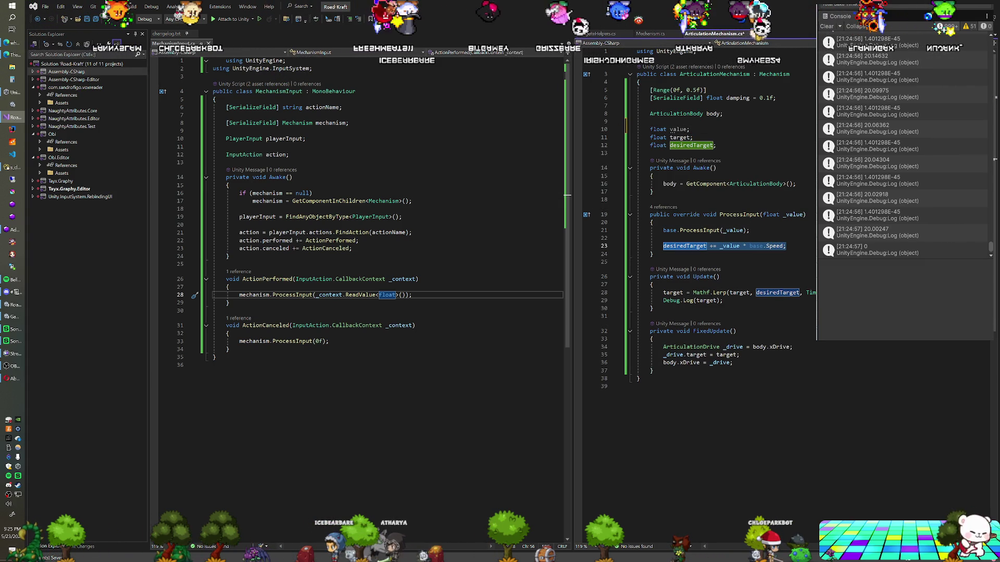
pyautogui.write('value')
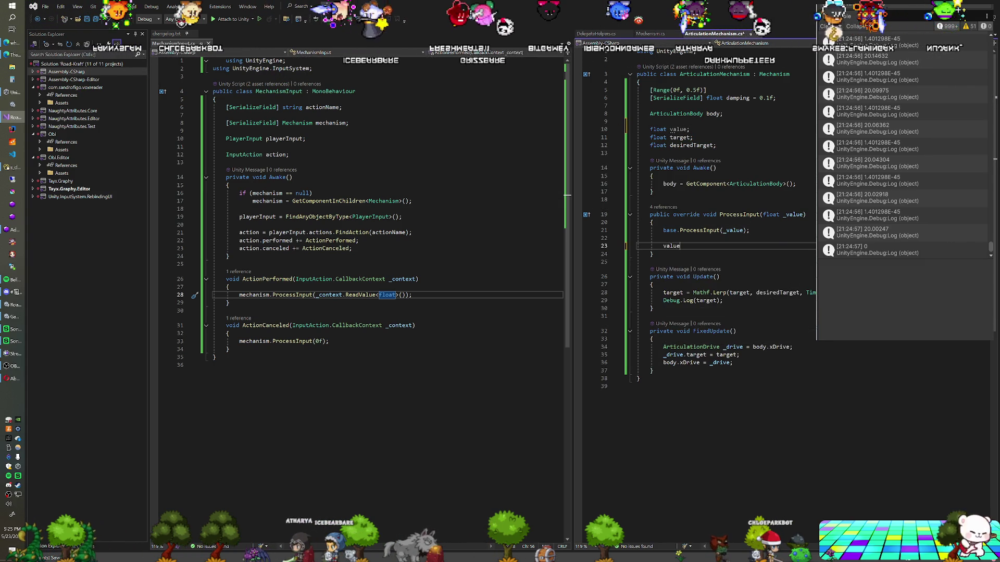
pyautogui.write(' = _value;')
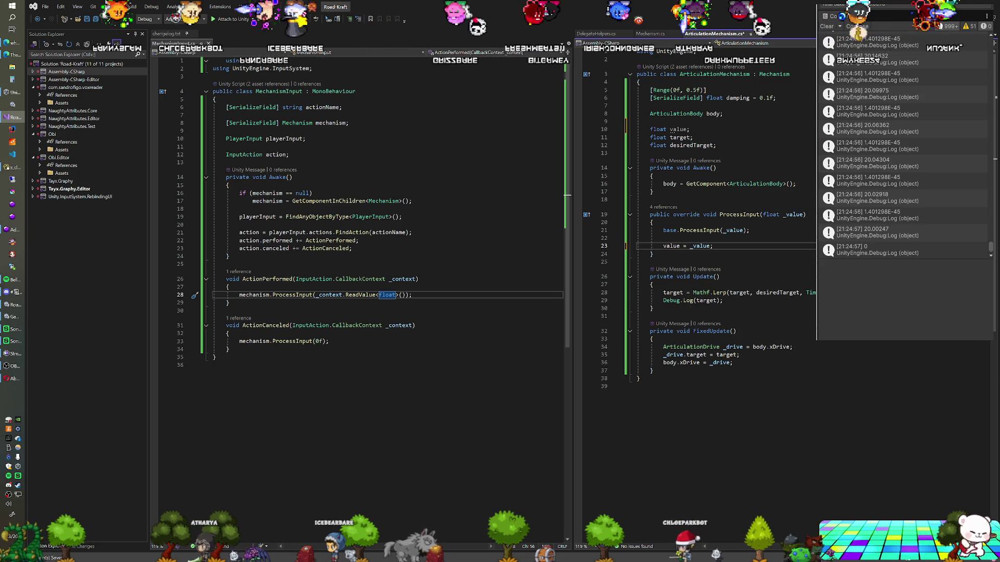
# Rename the value field to currentInput everywhere
pyautogui.press('Home')
pyautogui.hotkey('ctrl', 'r')
pyautogui.hotkey('ctrl', 'r')
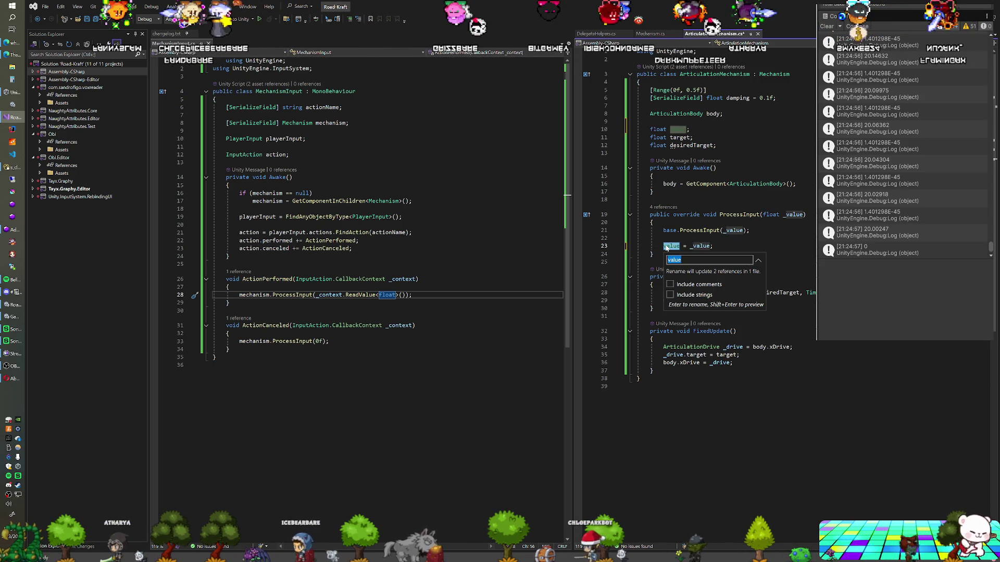
pyautogui.press('BackSpace')
pyautogui.write('c')
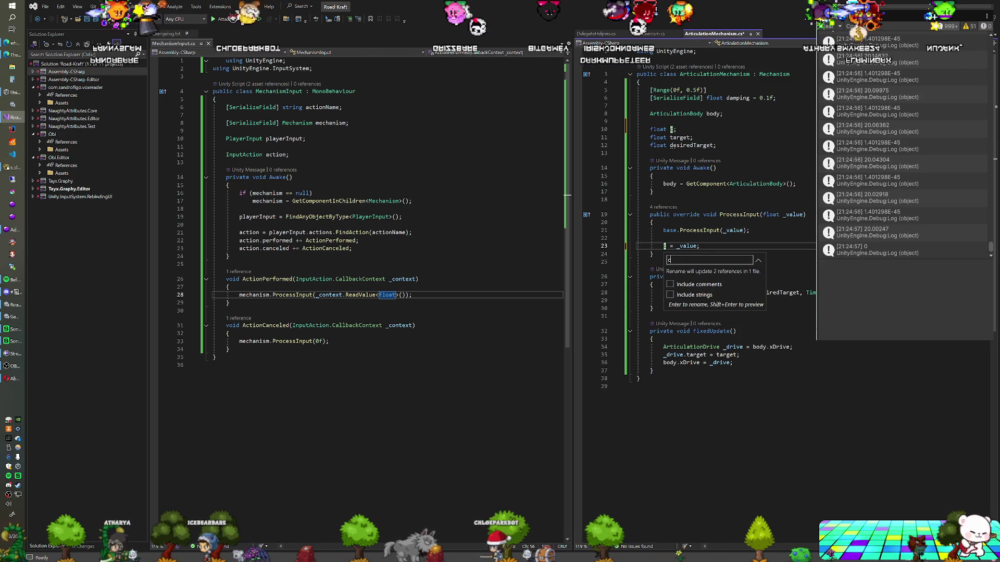
pyautogui.write('urrentVal')
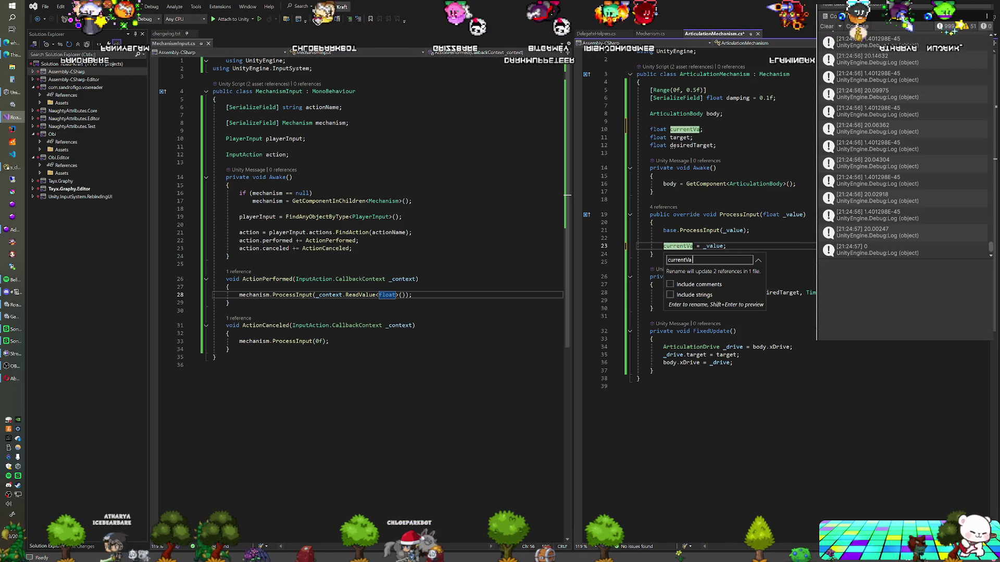
pyautogui.press('BackSpace')
pyautogui.press('BackSpace')
pyautogui.write('nput')
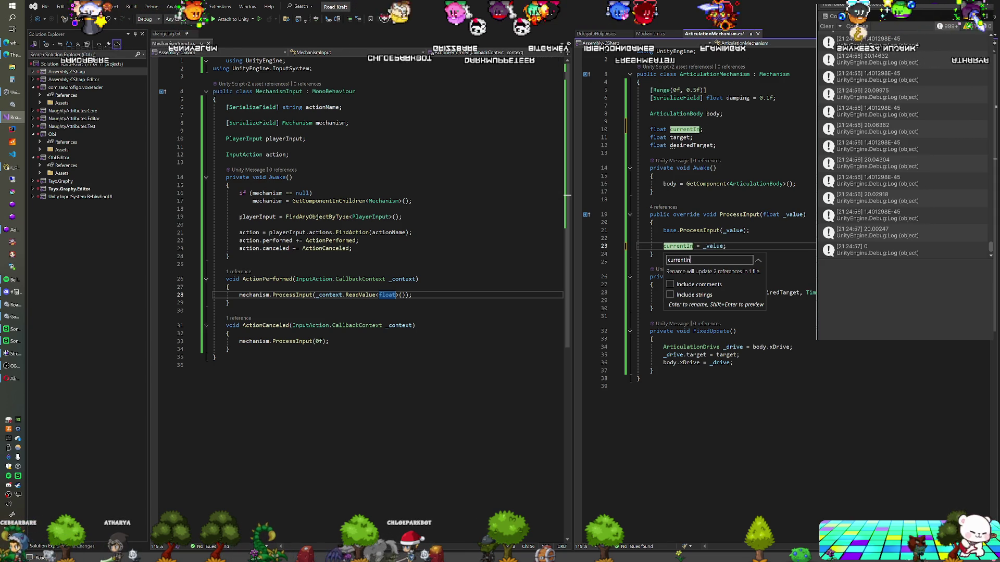
pyautogui.press('Return')
pyautogui.scroll(-2, 724, 208)
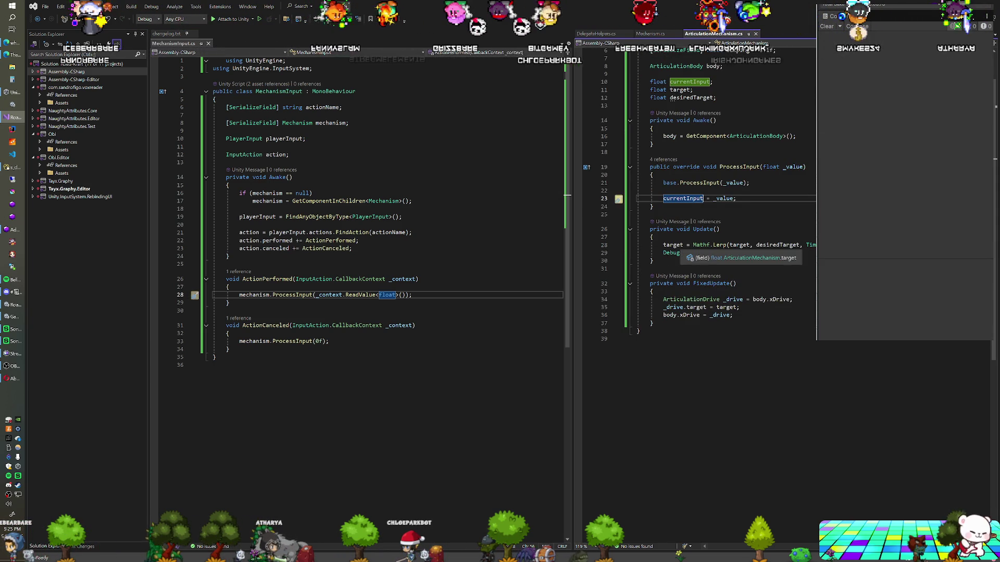
pyautogui.click(653, 237)
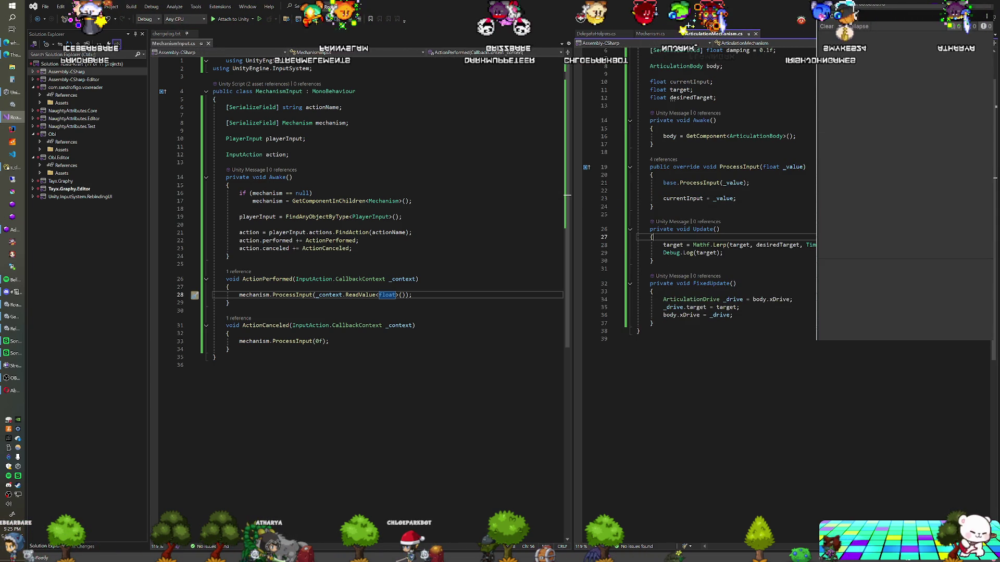
# Make Update begin with desiredTarget += currentInput; and switch to Unity to recompile
pyautogui.press('Return')
pyautogui.write('d')
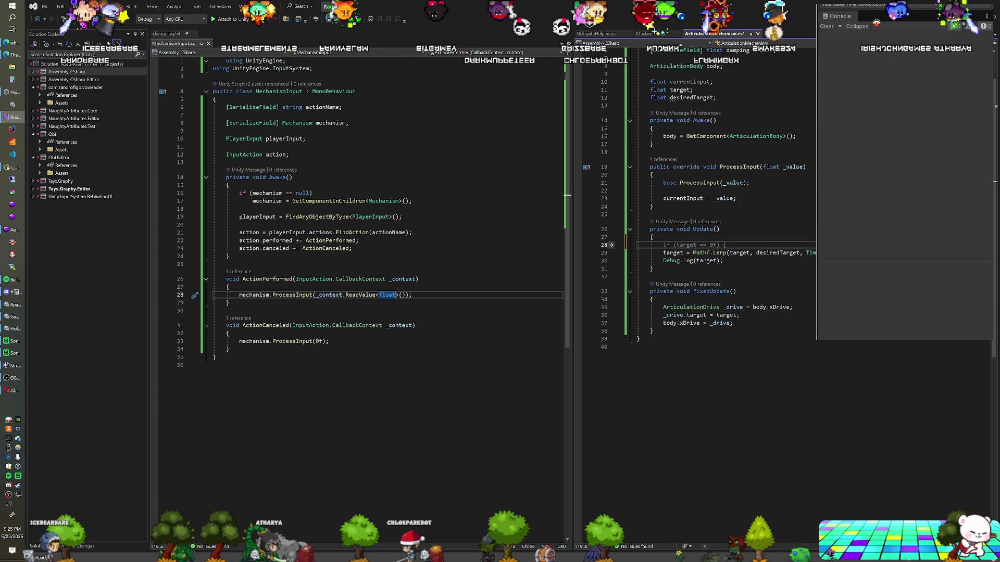
pyautogui.write('es')
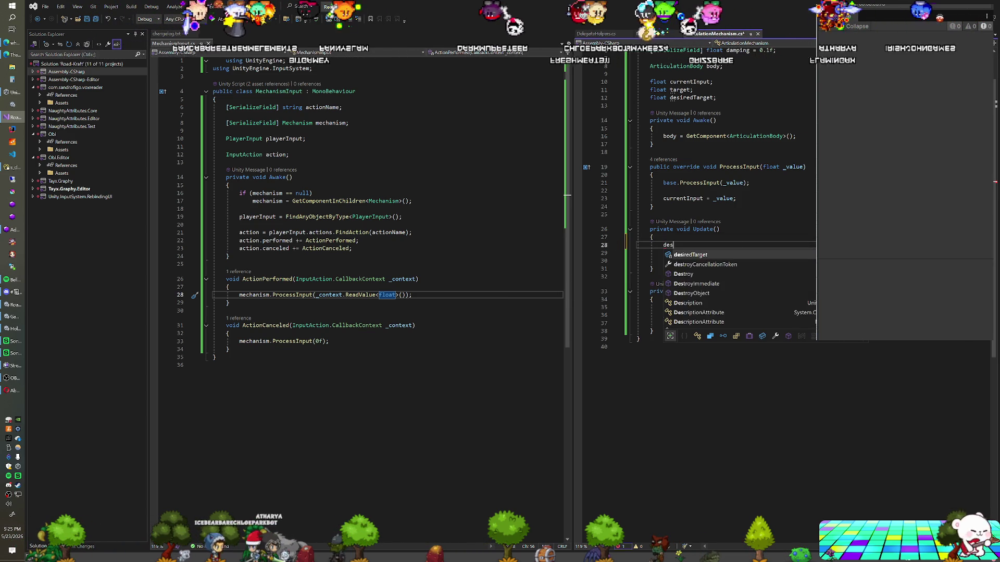
pyautogui.press('Tab')
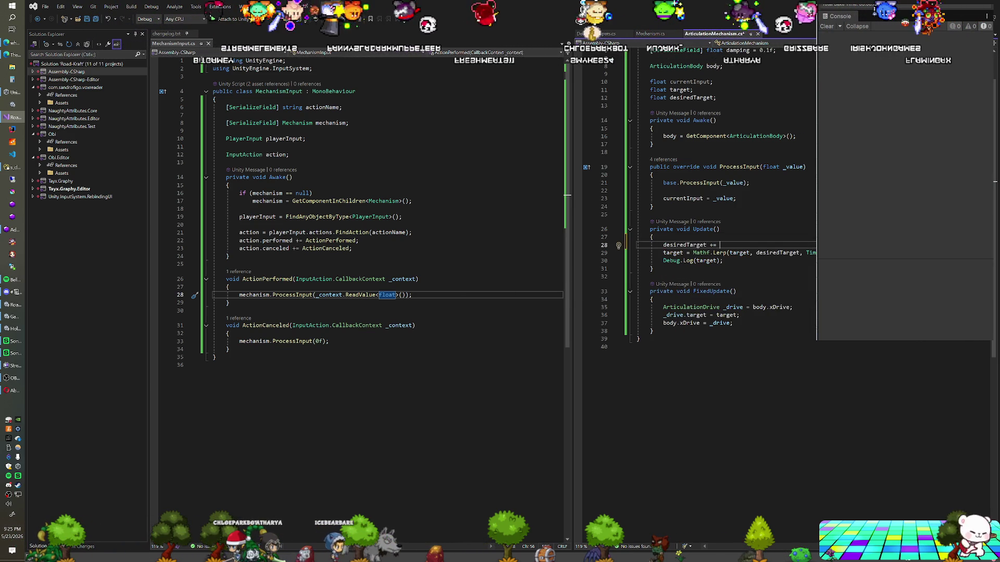
pyautogui.write('curr')
pyautogui.press('Tab')
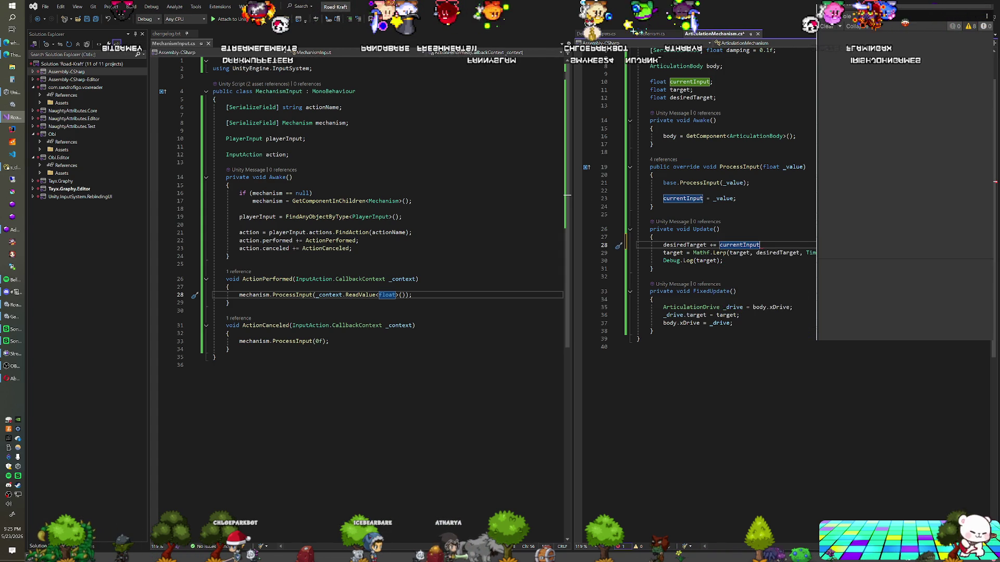
pyautogui.press('BackSpace')
pyautogui.write(';')
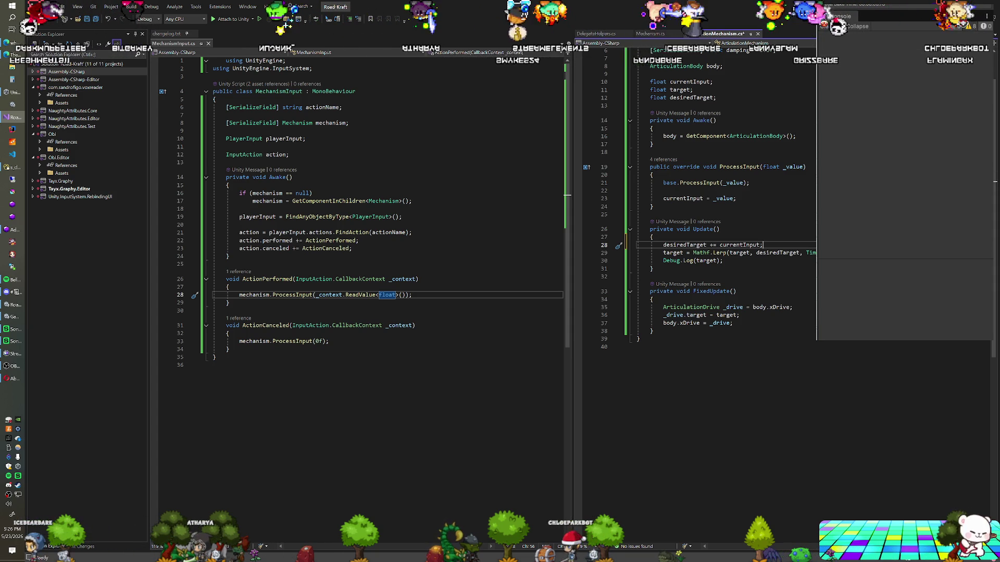
pyautogui.click(736, 198)
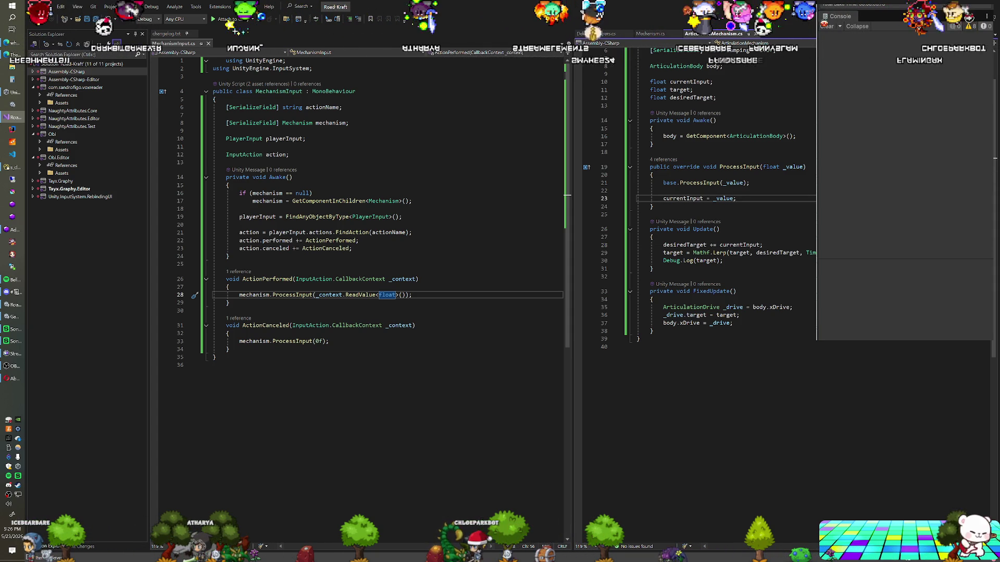
pyautogui.hotkey('alt', 'Tab')
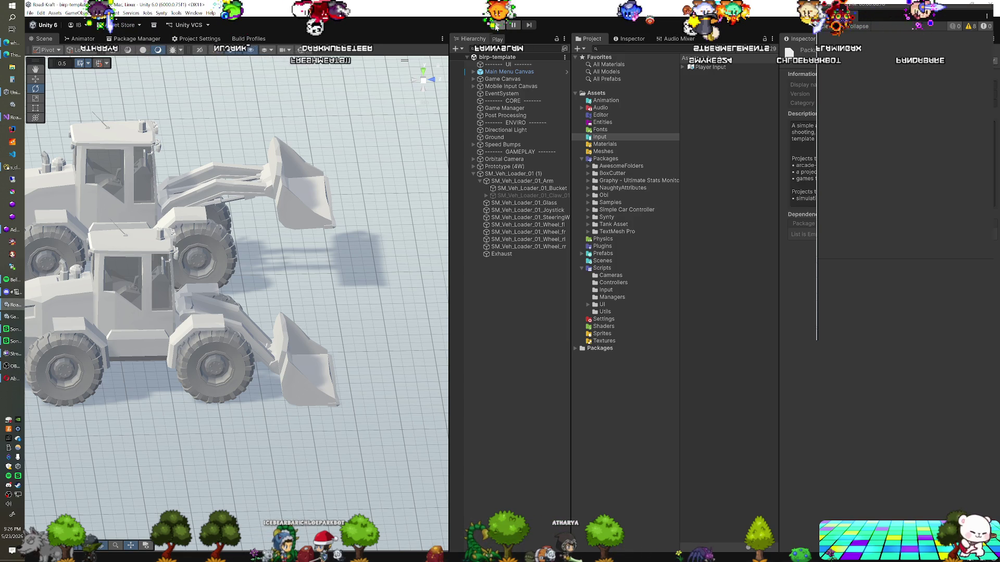
# Play-test the loader arm, with targets logged near 22 and -51, then maximise the Game view
pyautogui.click(496, 25)
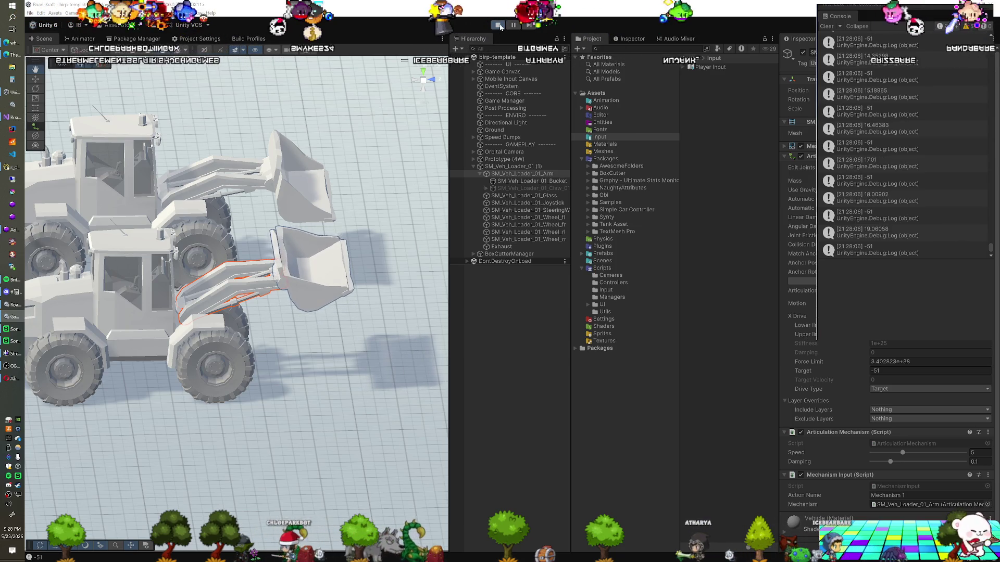
pyautogui.click(498, 25)
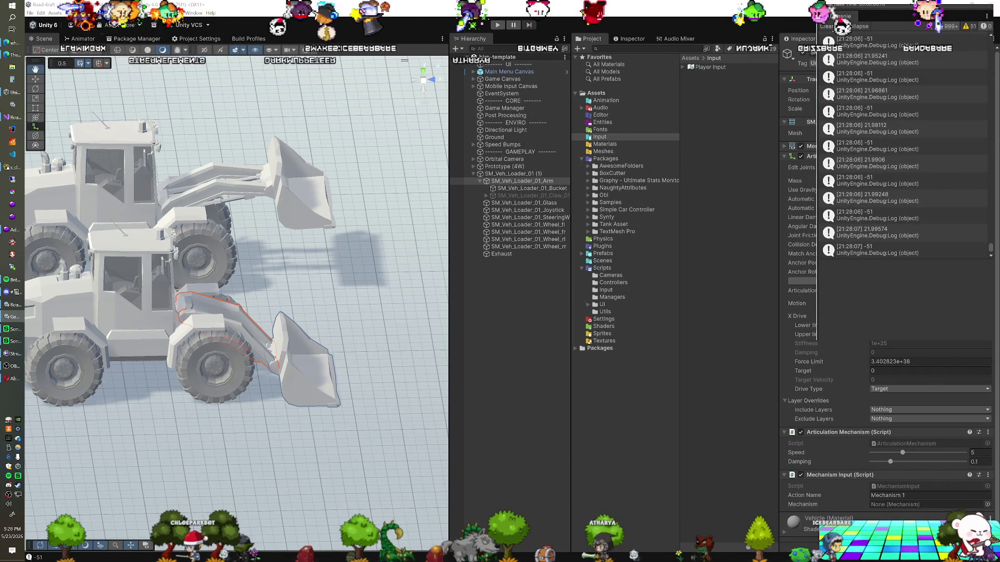
pyautogui.hotkey('ctrl', 'p')
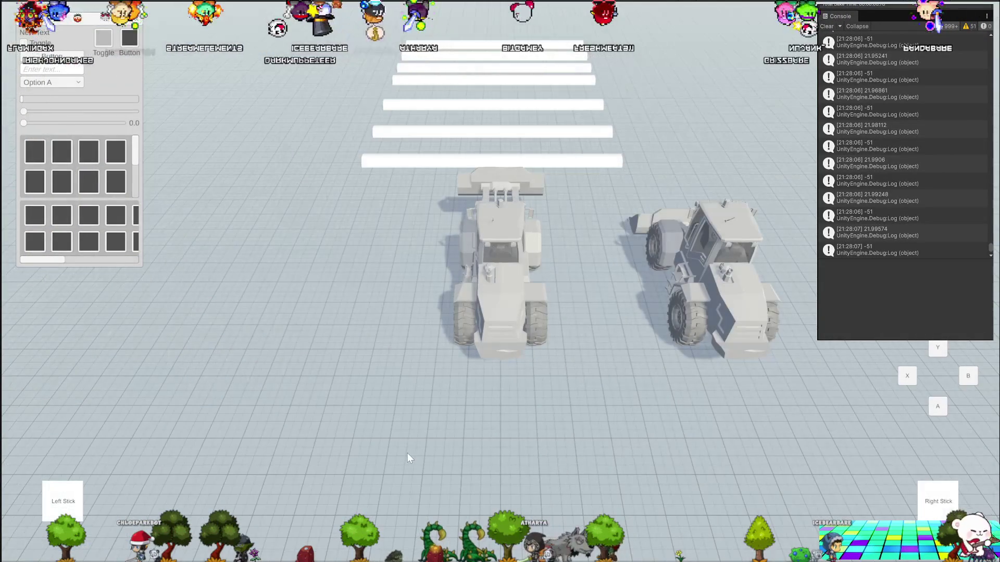
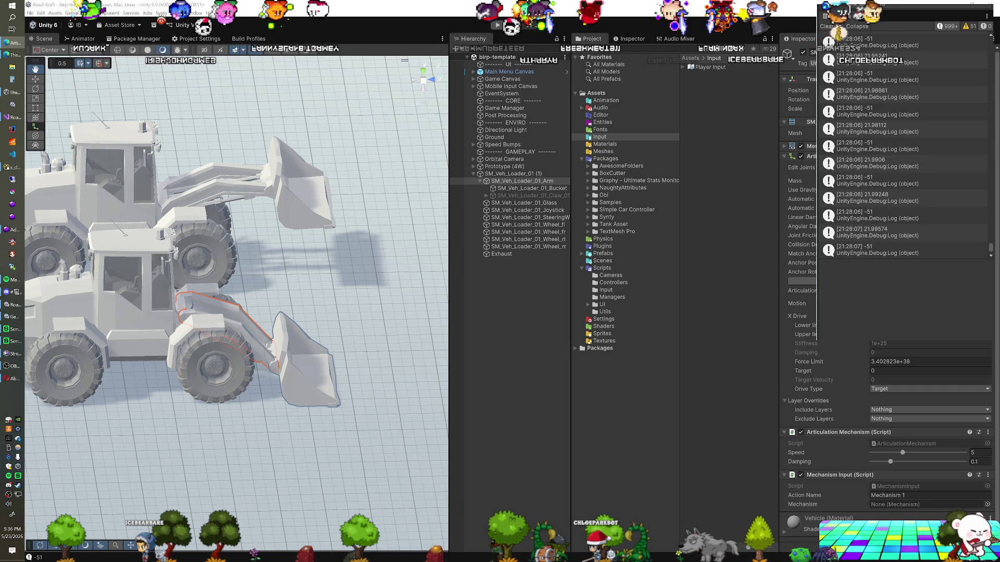
# Read the ArticulationBody and wheel colliders thread in an enlarged browser, highlighting the staff's suggested approach
pyautogui.hotkey('alt', 'Tab')
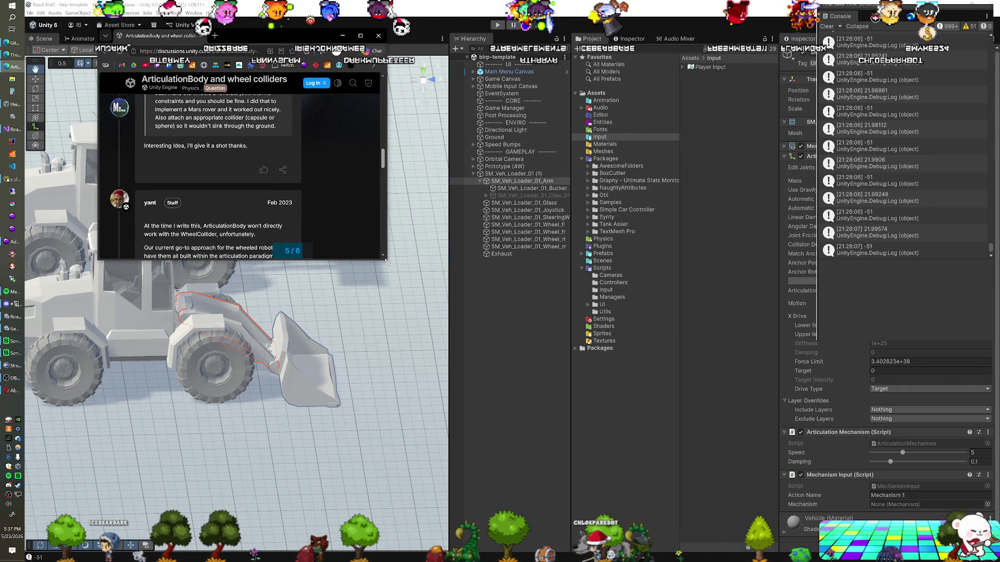
pyautogui.moveTo(383, 260)
pyautogui.mouseDown()
pyautogui.moveTo(692, 405)
pyautogui.moveTo(679, 383)
pyautogui.mouseUp()
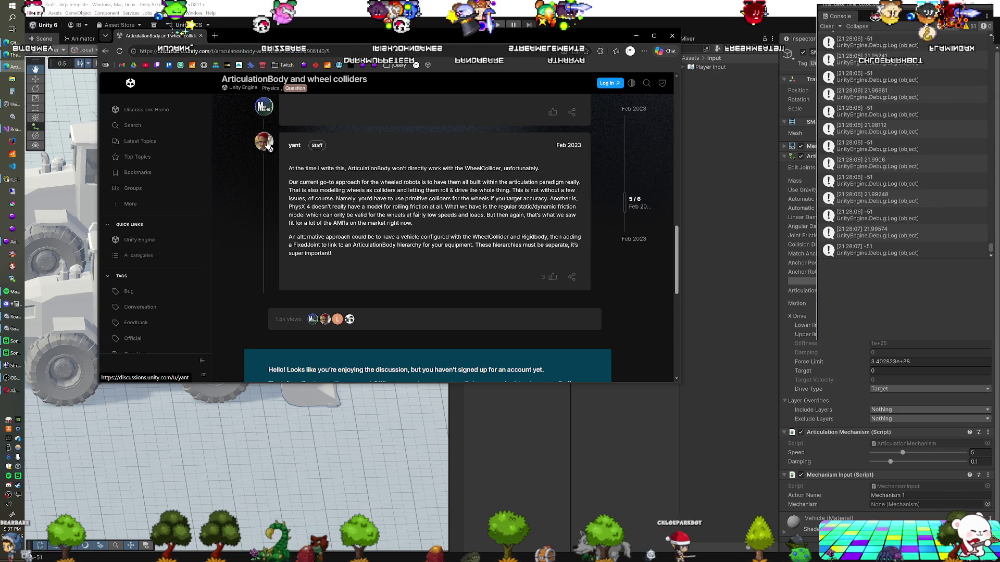
pyautogui.moveTo(364, 168); pyautogui.dragTo(451, 168)
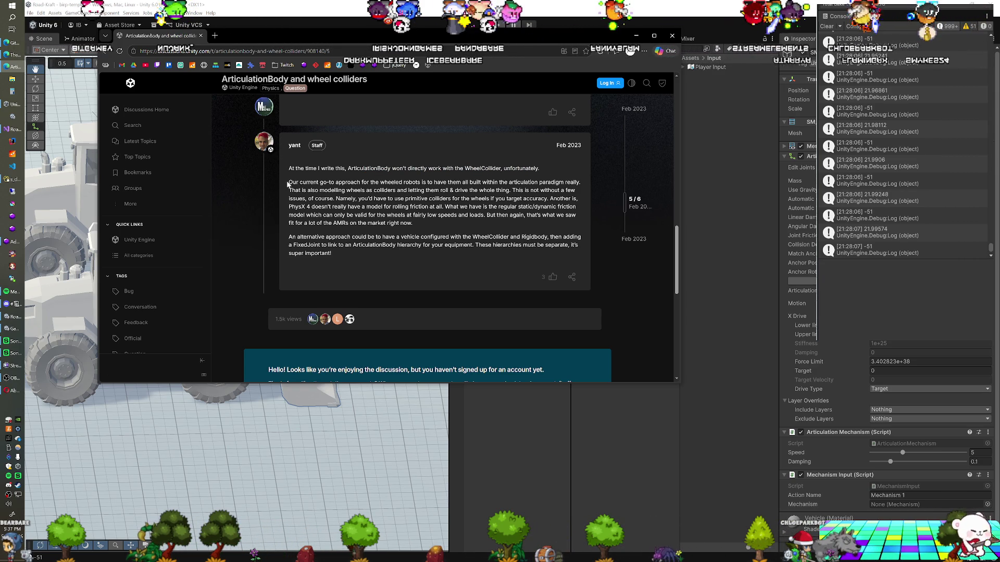
pyautogui.moveTo(289, 182)
pyautogui.mouseDown()
pyautogui.moveTo(520, 203)
pyautogui.moveTo(455, 255)
pyautogui.moveTo(421, 252)
pyautogui.mouseUp()
pyautogui.click(421, 252)
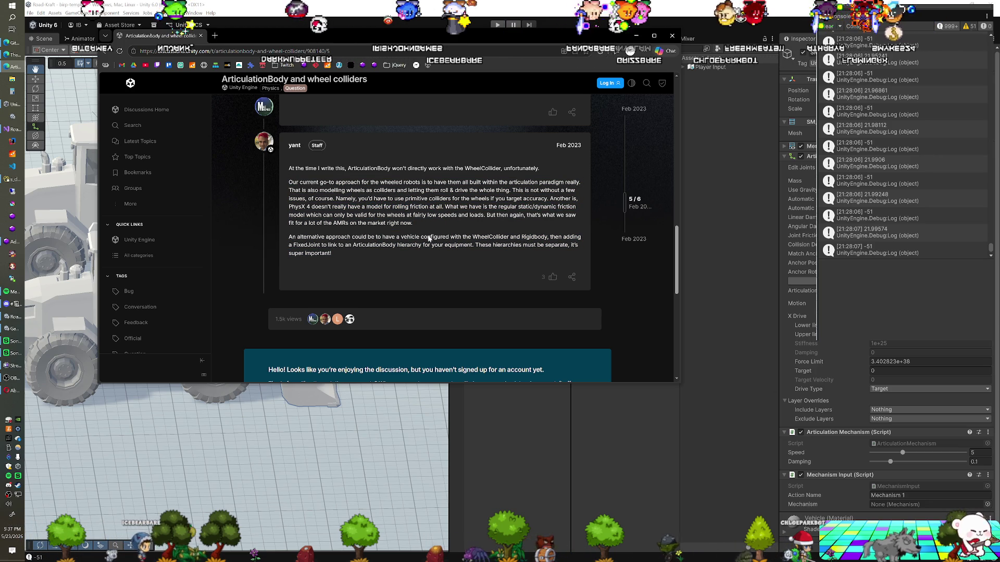
pyautogui.moveTo(159, 37)
pyautogui.mouseDown()
pyautogui.moveTo(310, 103)
pyautogui.moveTo(885, 130)
pyautogui.moveTo(996, 3)
pyautogui.mouseUp()
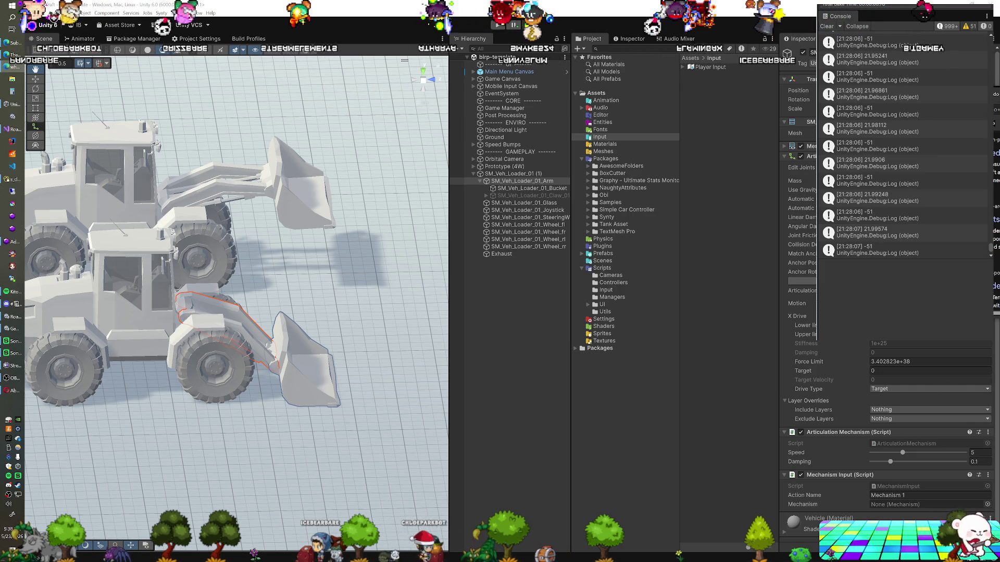
# Bring back the wheel loader search results in a much larger browser window
pyautogui.hotkey('alt', 'Tab')
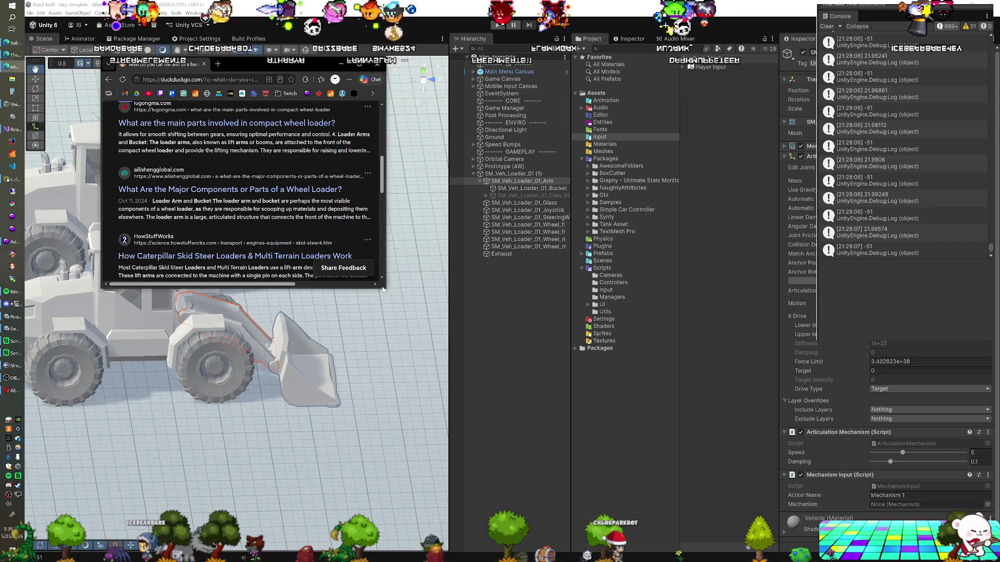
pyautogui.moveTo(386, 288)
pyautogui.mouseDown()
pyautogui.moveTo(609, 389)
pyautogui.moveTo(717, 412)
pyautogui.mouseUp()
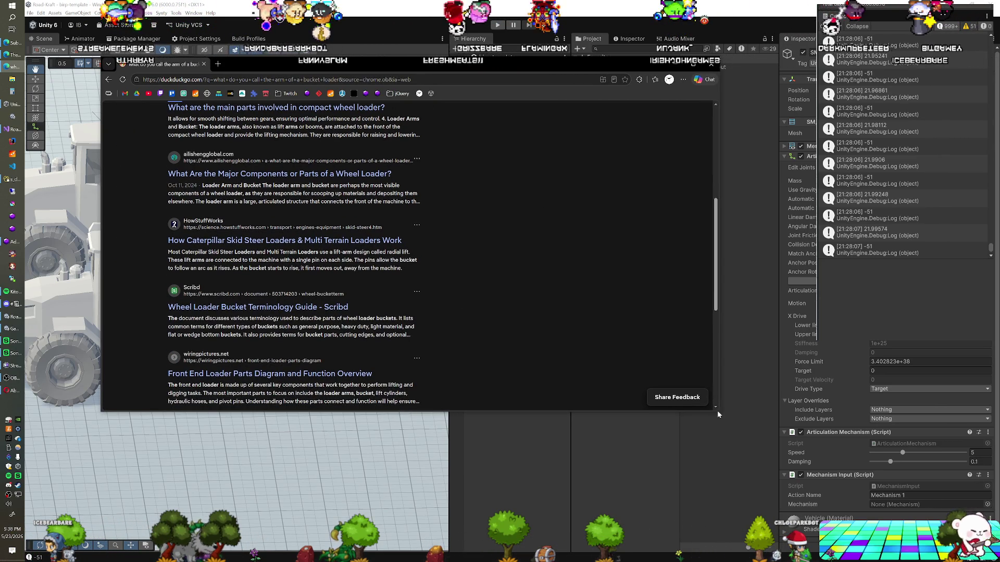
pyautogui.moveTo(717, 412); pyautogui.dragTo(834, 478)
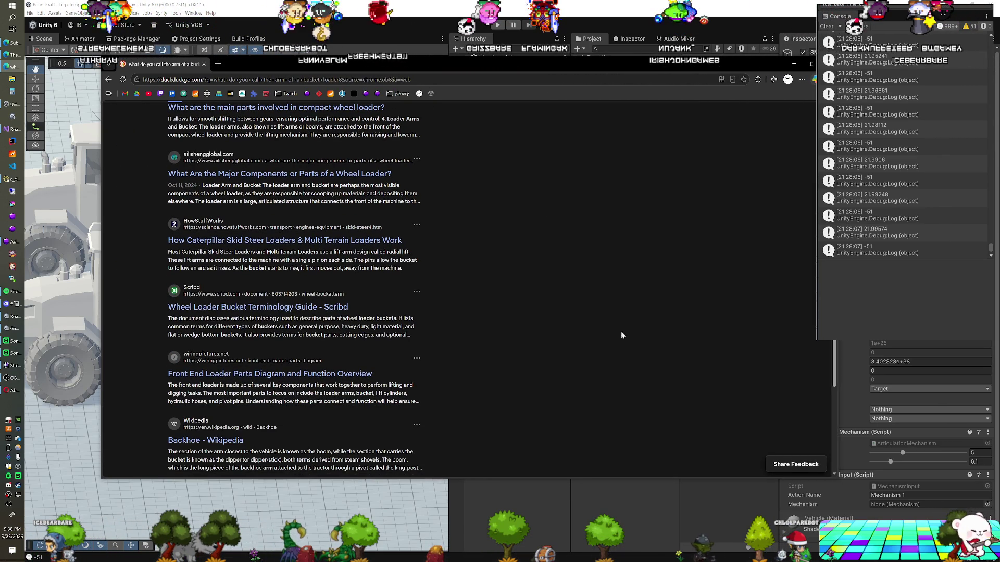
pyautogui.hotkey('ctrl', 'l')
# Go to the Unity Asset Store and open the full $2+ sale listings
pyautogui.write('asset')
pyautogui.press('Return')
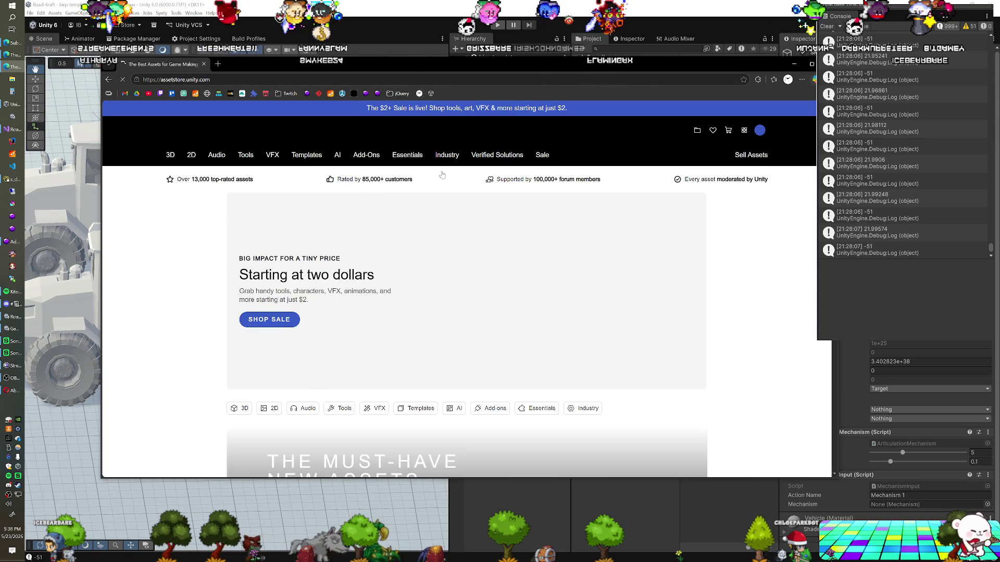
pyautogui.scroll(-4, 412, 192)
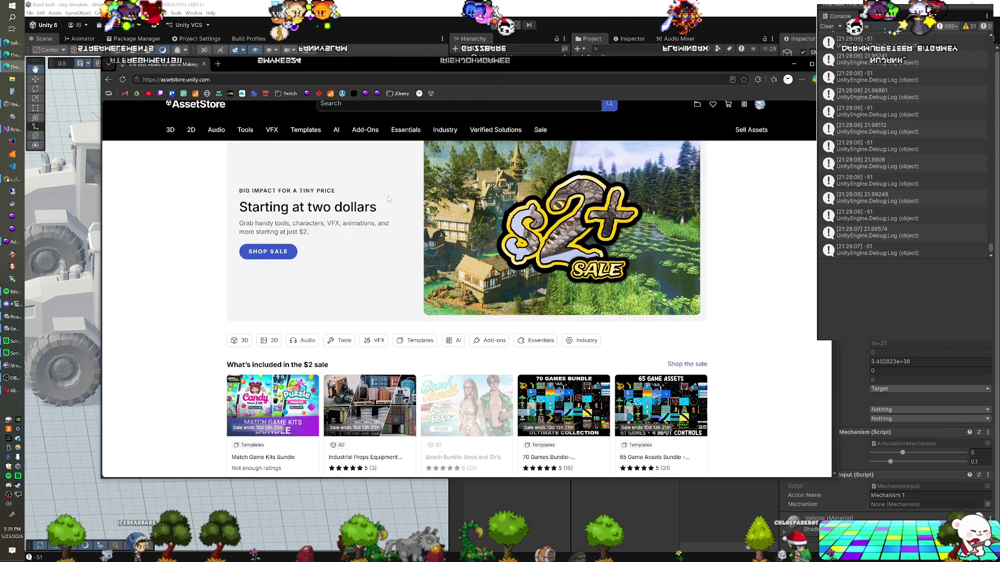
pyautogui.click(687, 239)
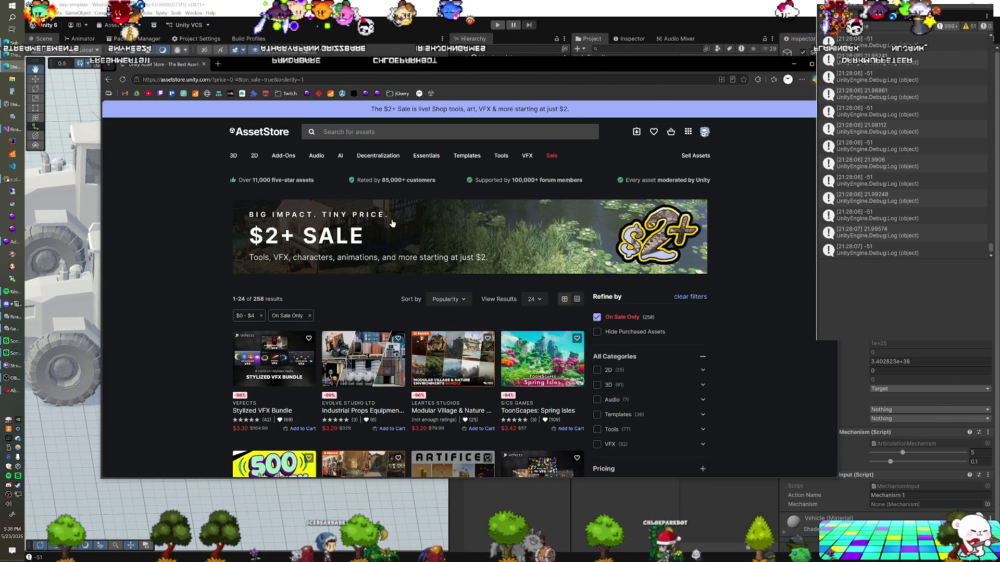
# Scroll through the $2+ sale listings of on-sale assets
pyautogui.scroll(-2, 390, 222)
pyautogui.scroll(-3, 389, 220)
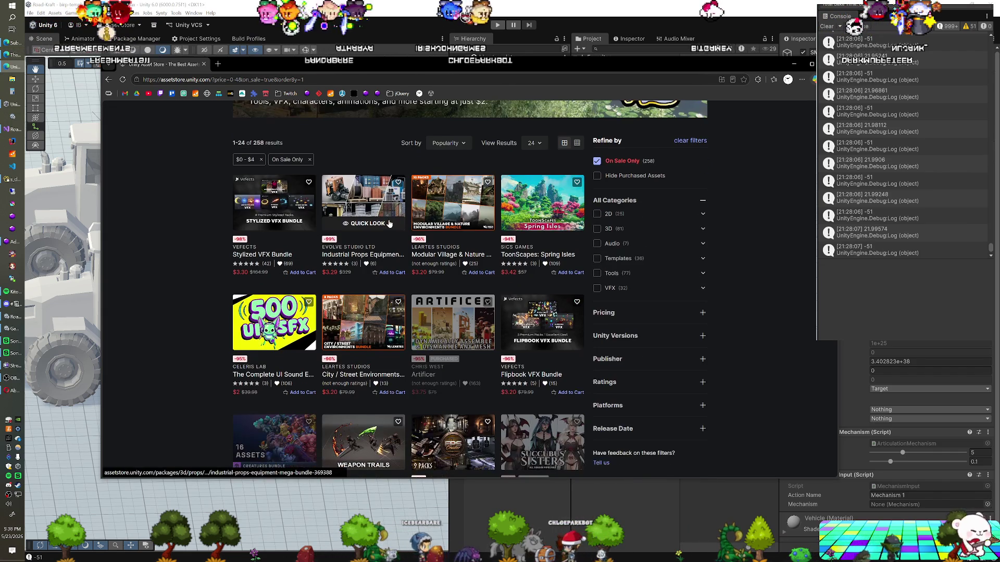
pyautogui.scroll(2, 388, 223)
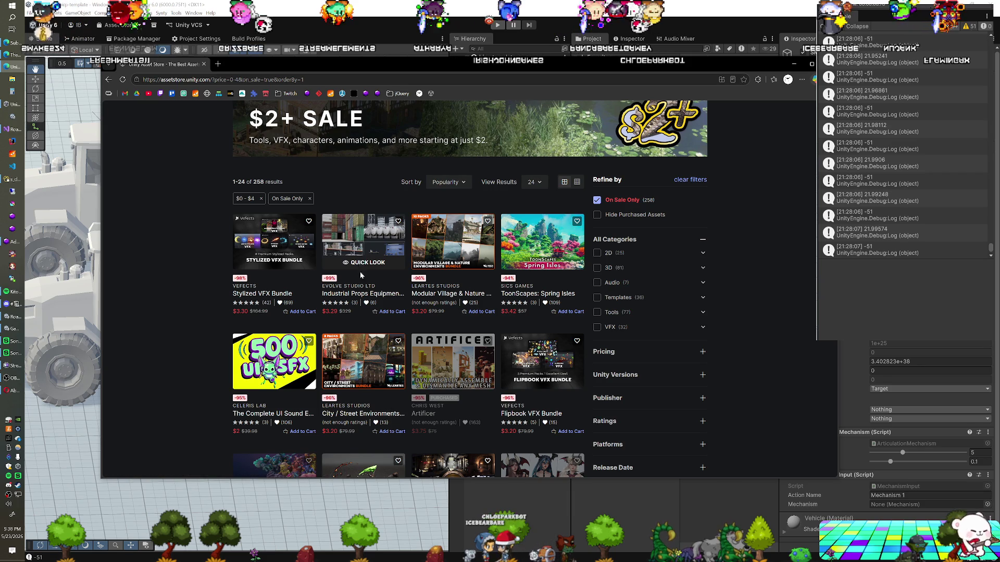
pyautogui.scroll(-1, 176, 264)
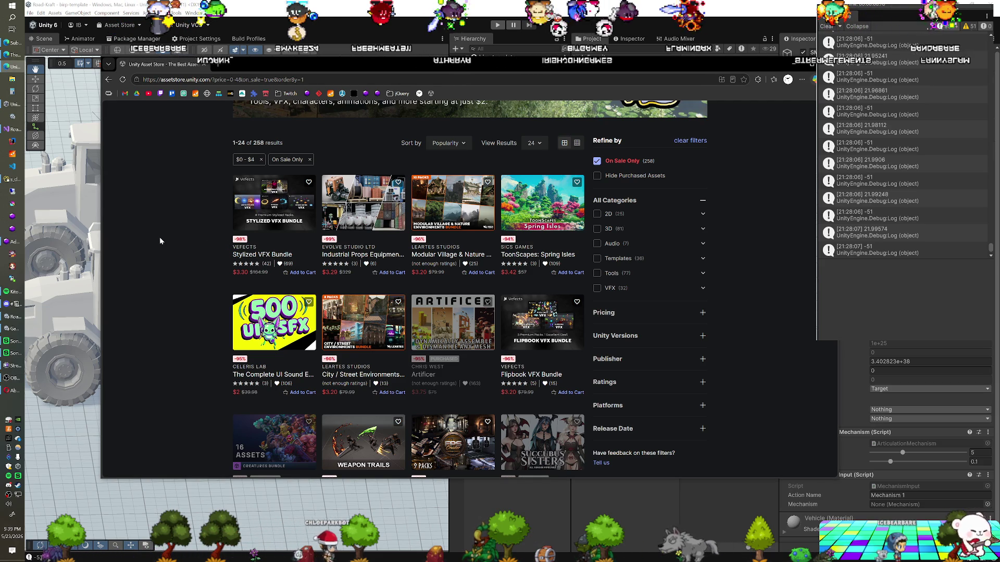
pyautogui.scroll(-1, 160, 241)
pyautogui.scroll(1, 159, 241)
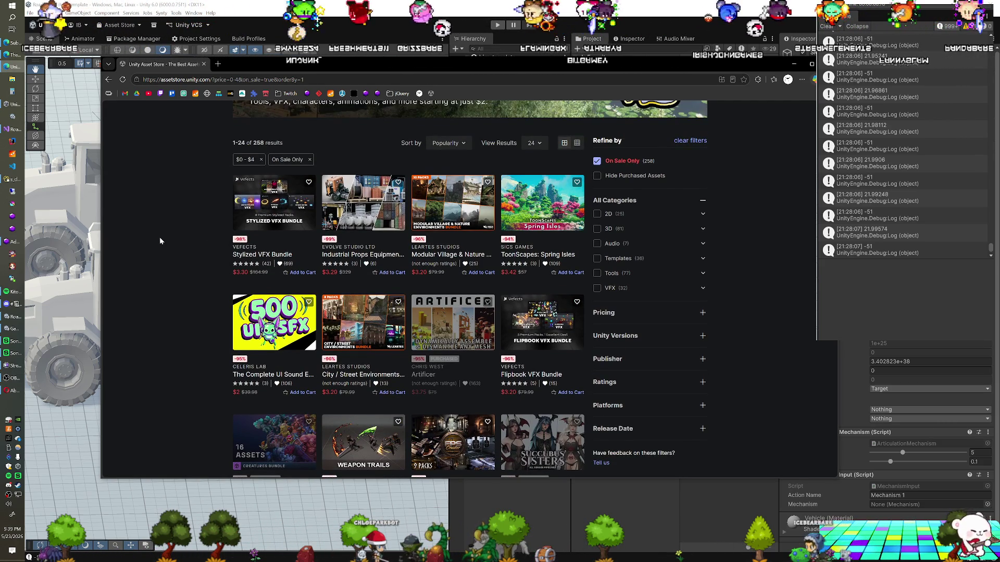
pyautogui.scroll(-1, 160, 240)
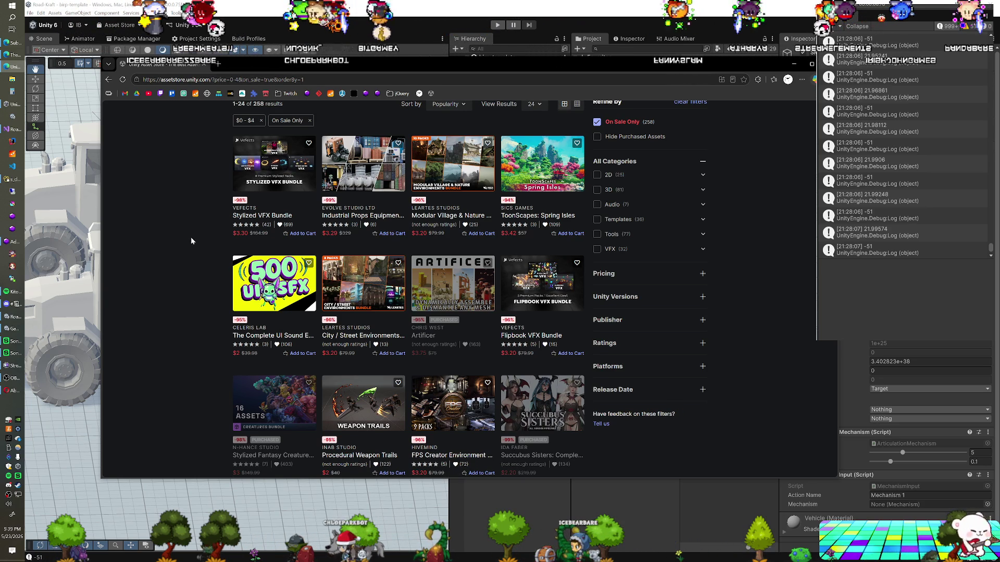
# Zoom the store page in two steps and maximize the browser to full screen
pyautogui.hotkey('ctrl', '+')
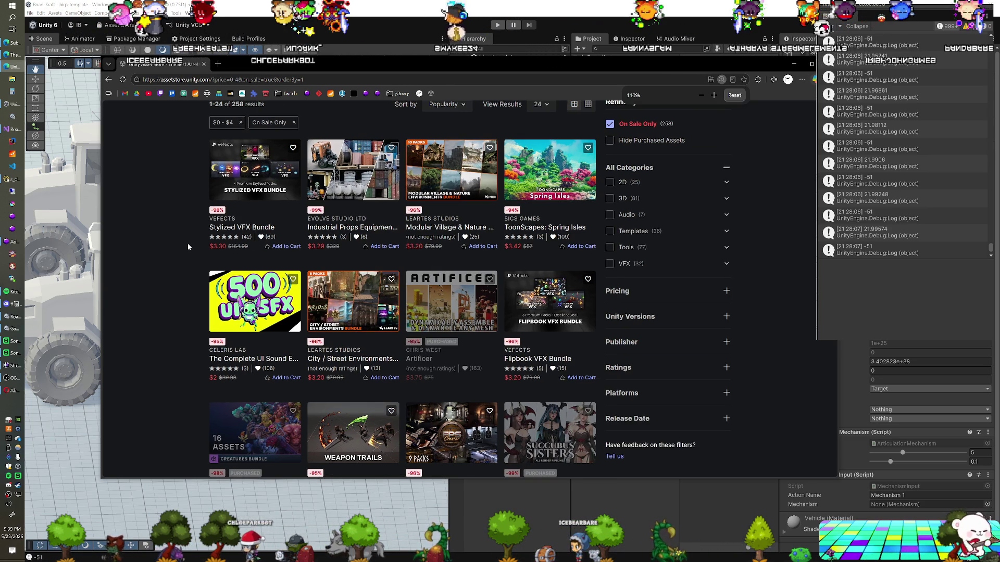
pyautogui.hotkey('ctrl', '+')
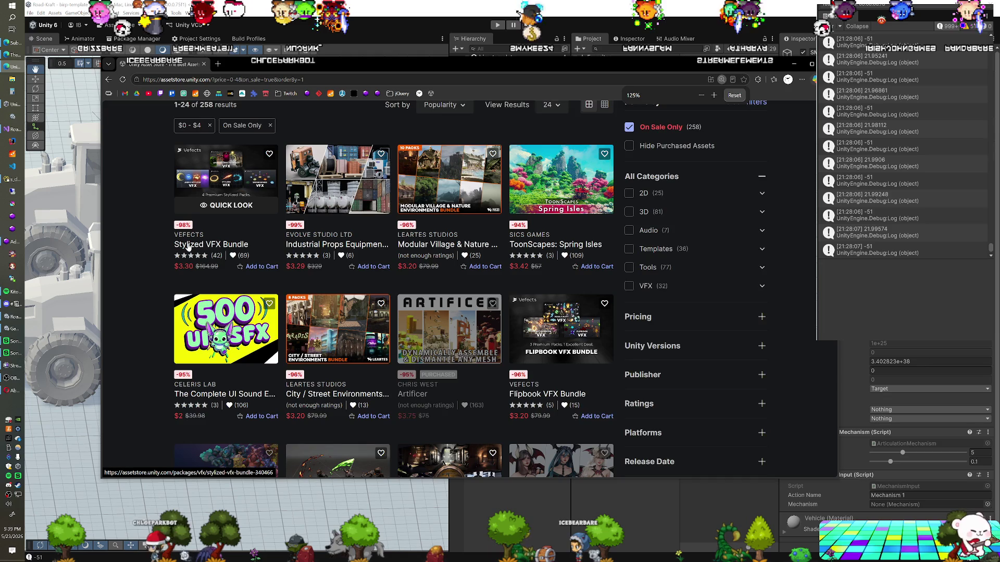
pyautogui.scroll(-1, 188, 247)
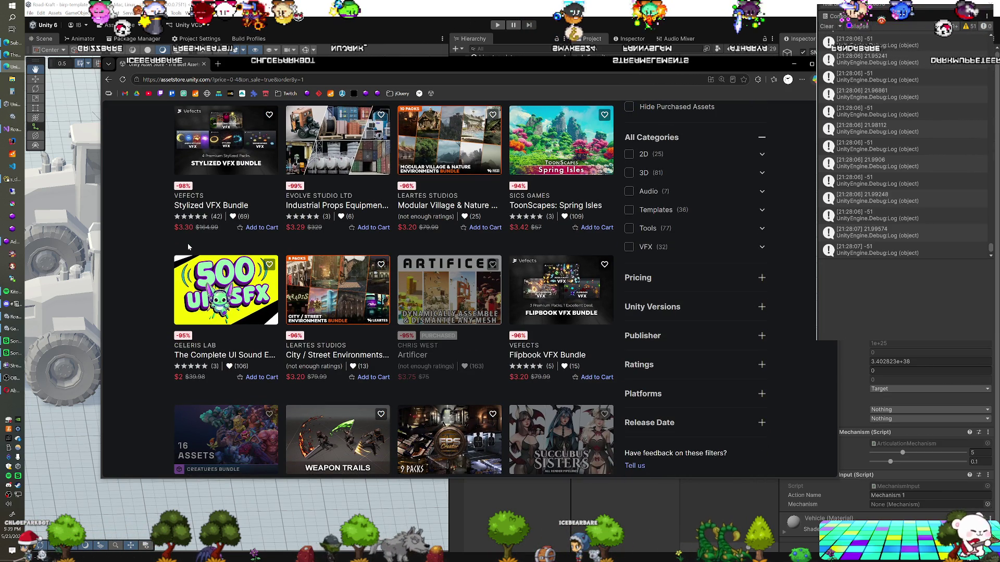
pyautogui.press('super+Up')
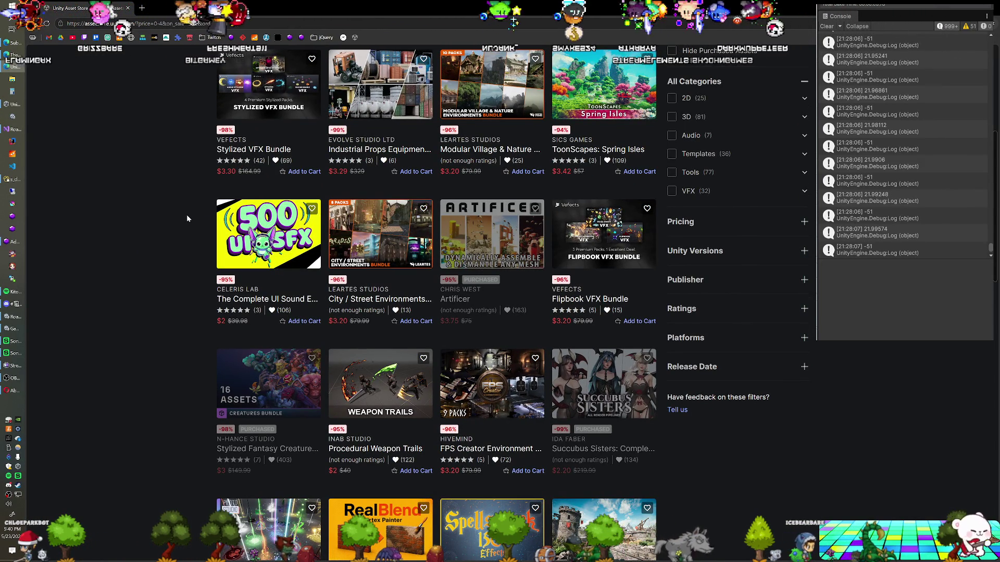
# Open the Asset Store home via bookmark, reach the $2 sale listing, and zoom to 150%
pyautogui.click(356, 37)
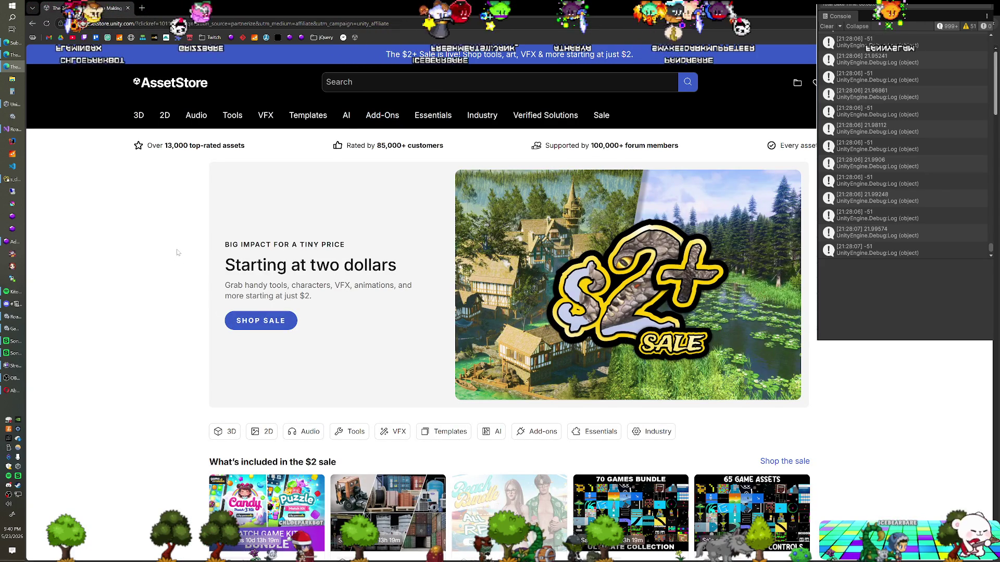
pyautogui.scroll(-3, 177, 253)
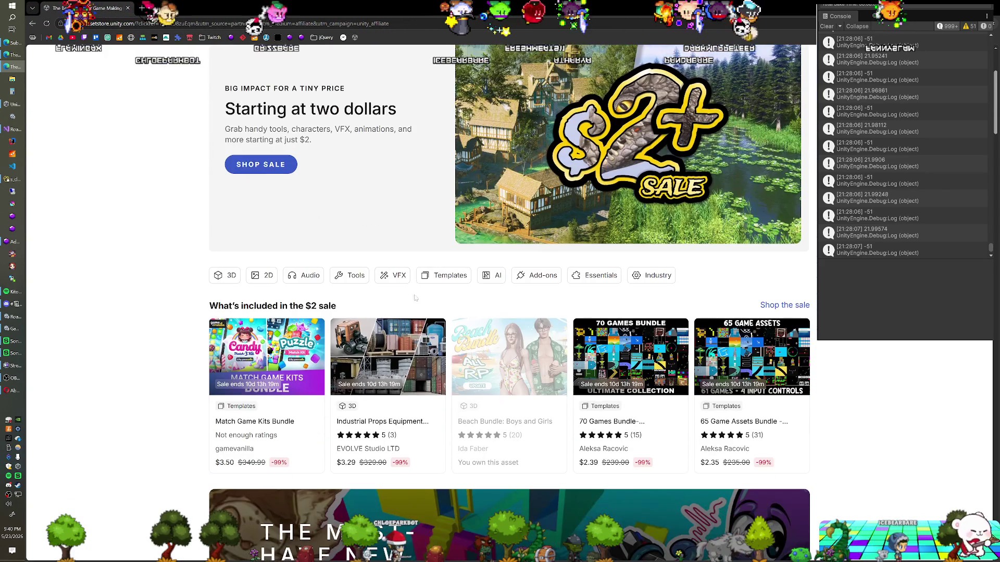
pyautogui.click(784, 305)
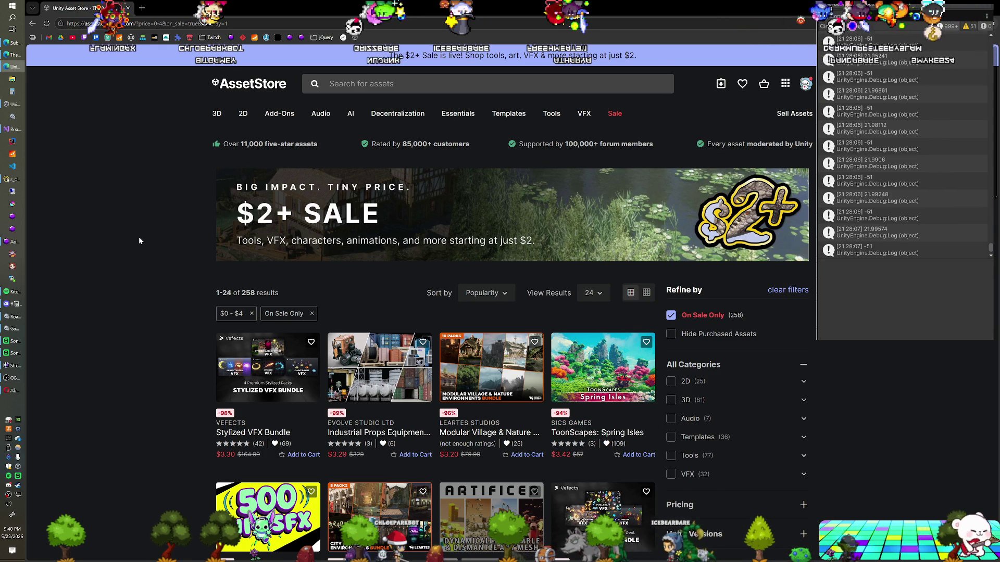
pyautogui.scroll(-2, 139, 241)
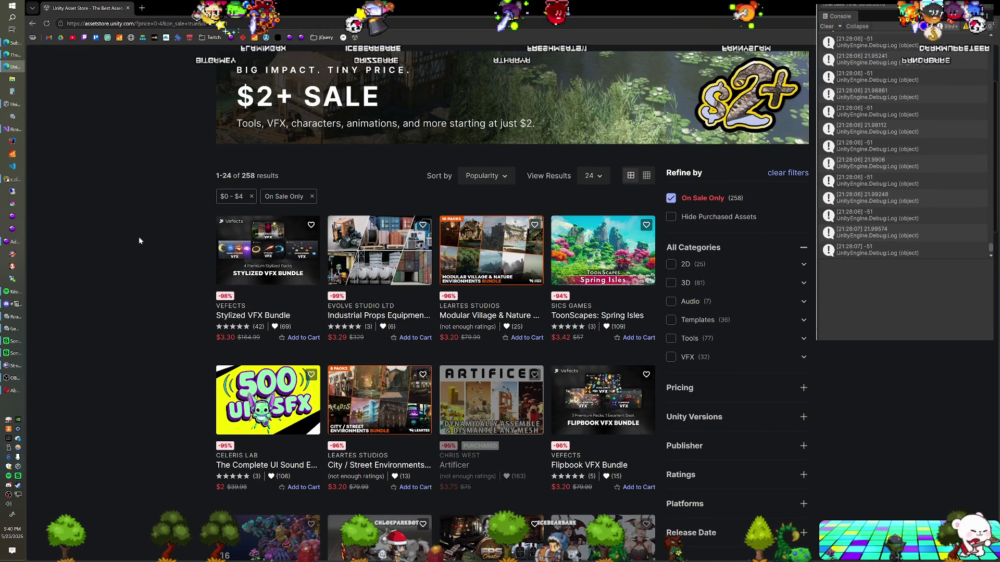
pyautogui.hotkey('ctrl', '+')
pyautogui.scroll(-2, 139, 240)
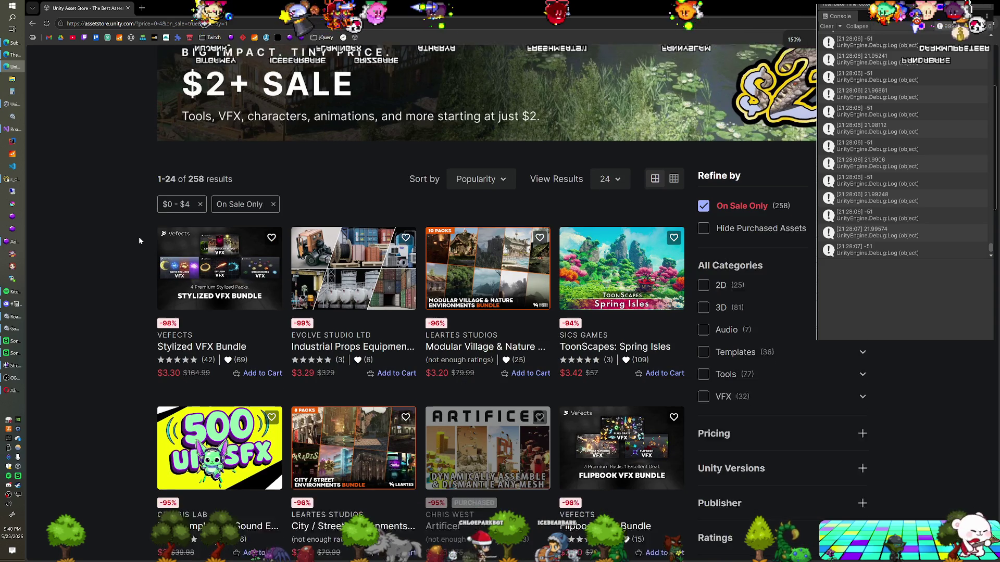
pyautogui.scroll(-2, 139, 241)
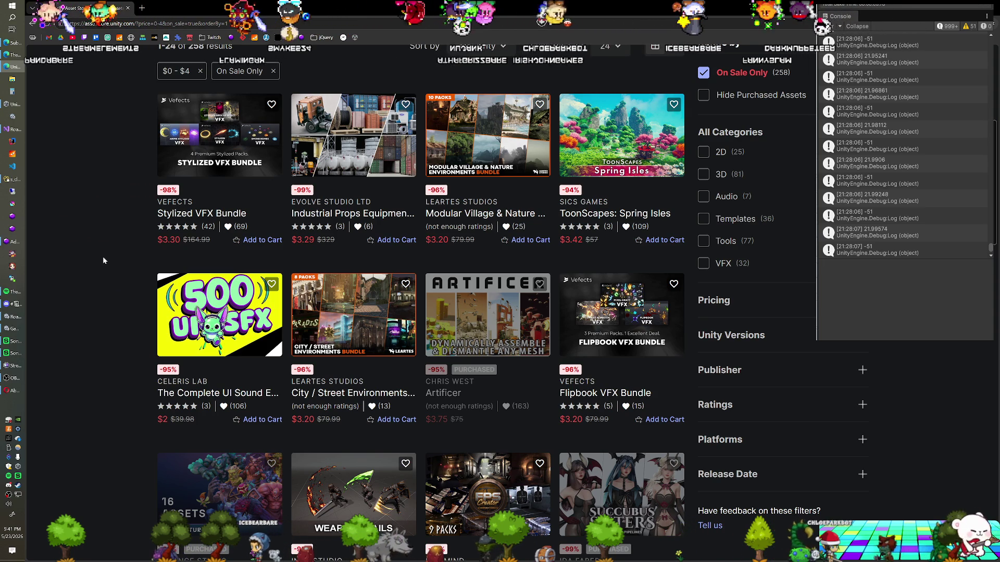
pyautogui.moveTo(358, 295)
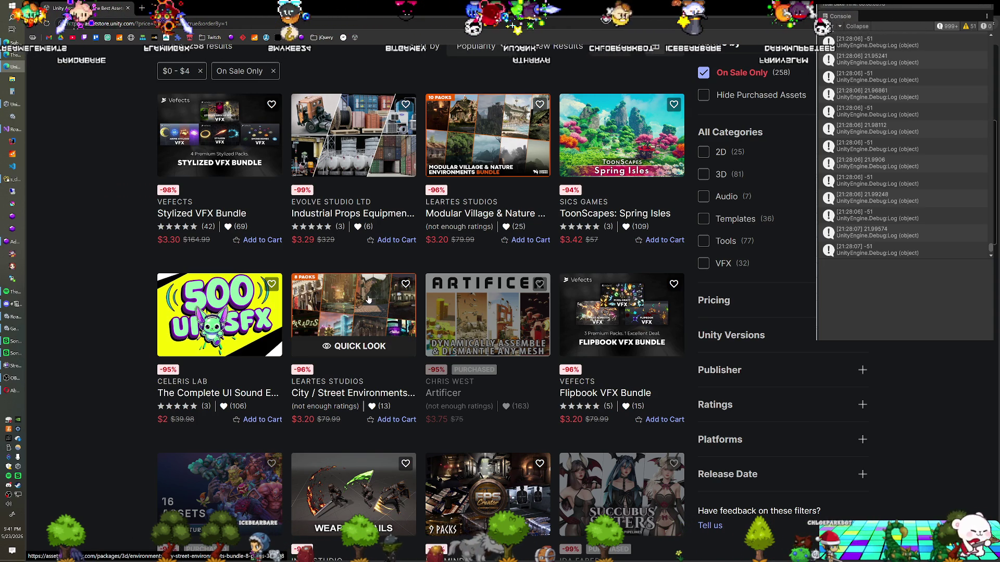
pyautogui.scroll(-2, 365, 307)
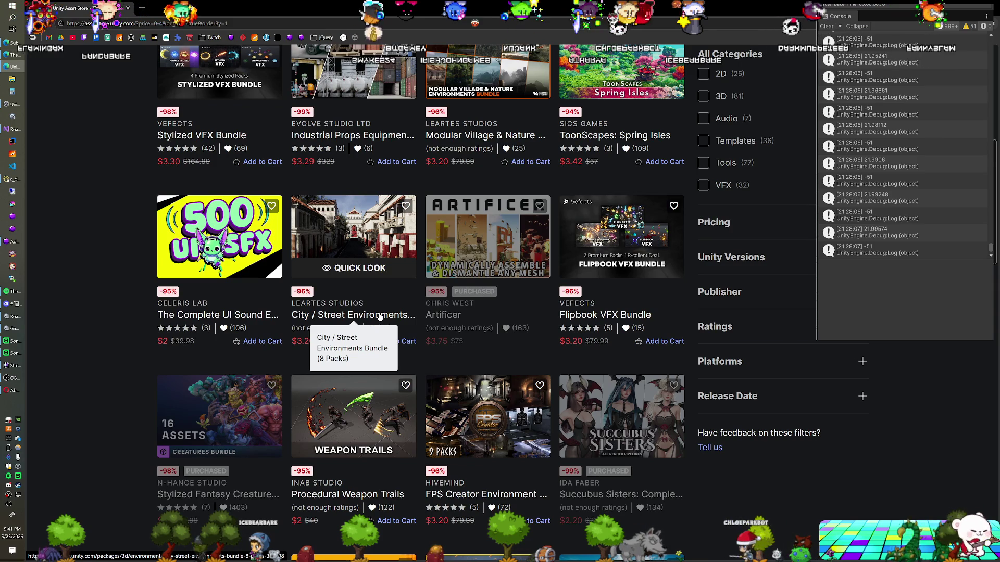
pyautogui.scroll(-3, 375, 323)
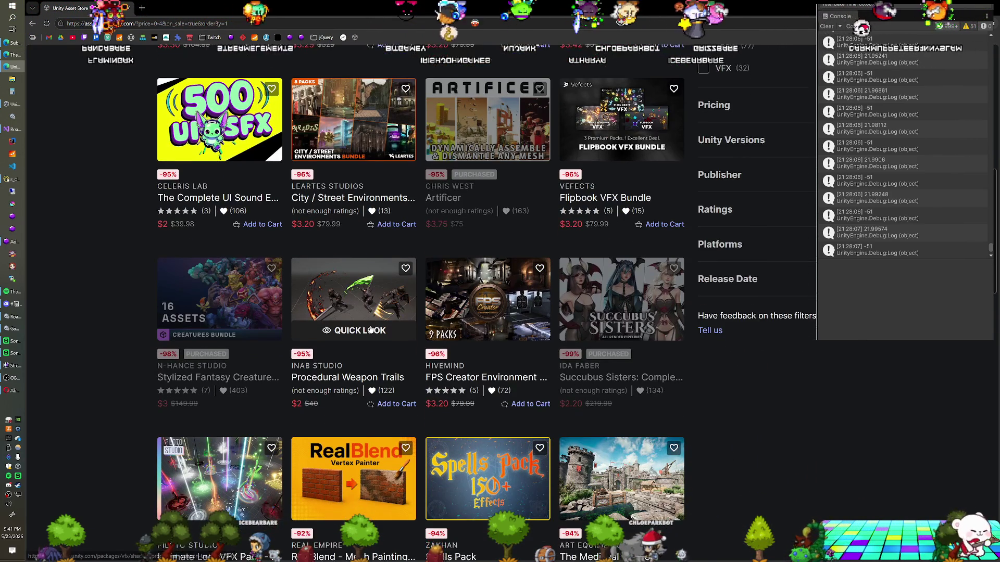
pyautogui.scroll(-2, 370, 330)
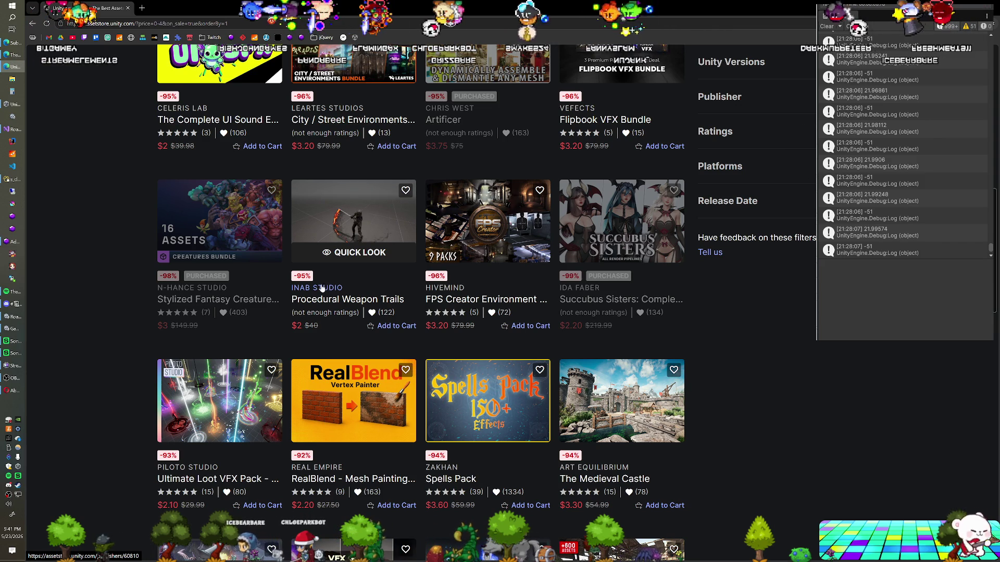
pyautogui.scroll(2, 333, 312)
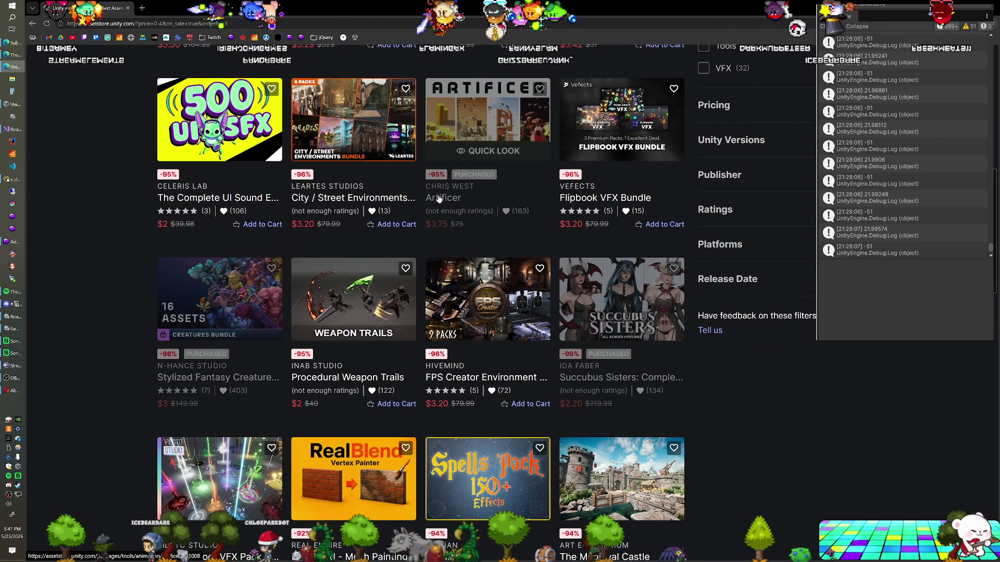
pyautogui.scroll(-1, 132, 292)
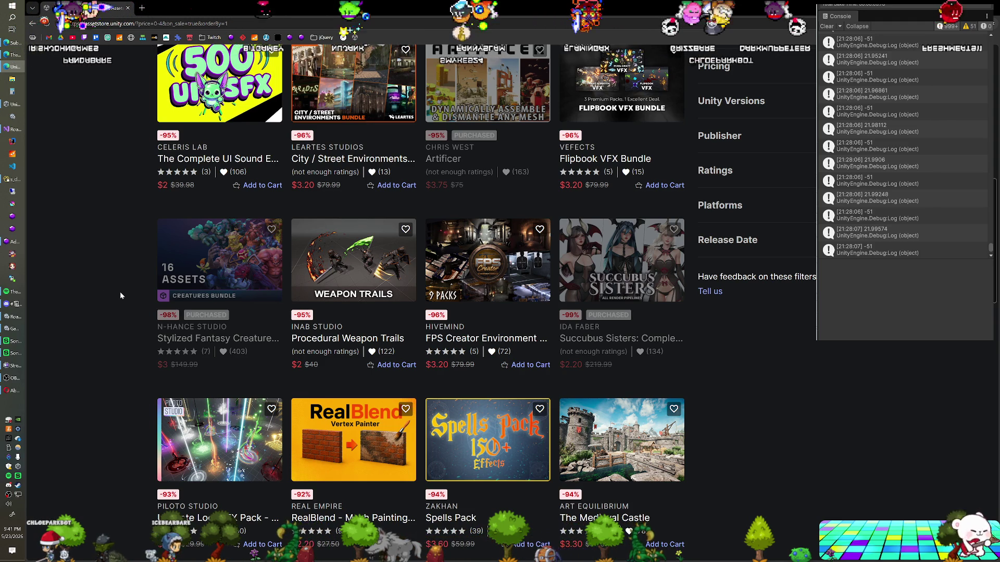
pyautogui.scroll(-1, 120, 296)
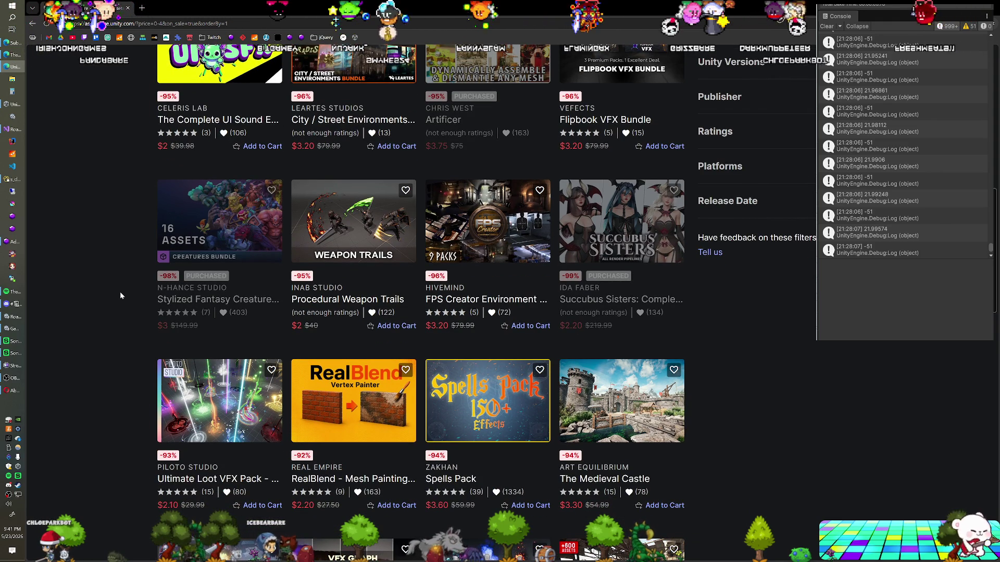
pyautogui.scroll(-1, 120, 296)
pyautogui.scroll(2, 120, 295)
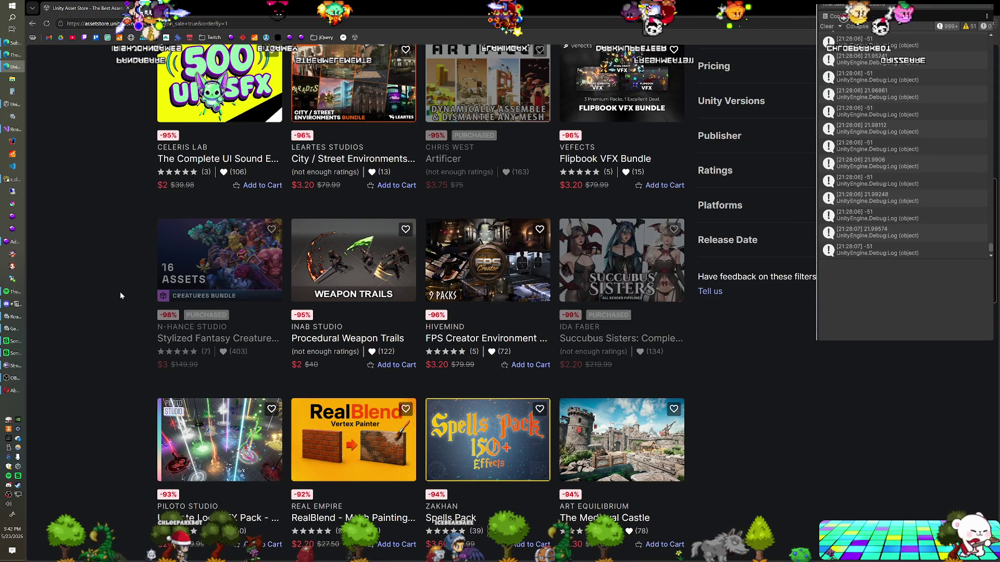
pyautogui.scroll(-2, 120, 295)
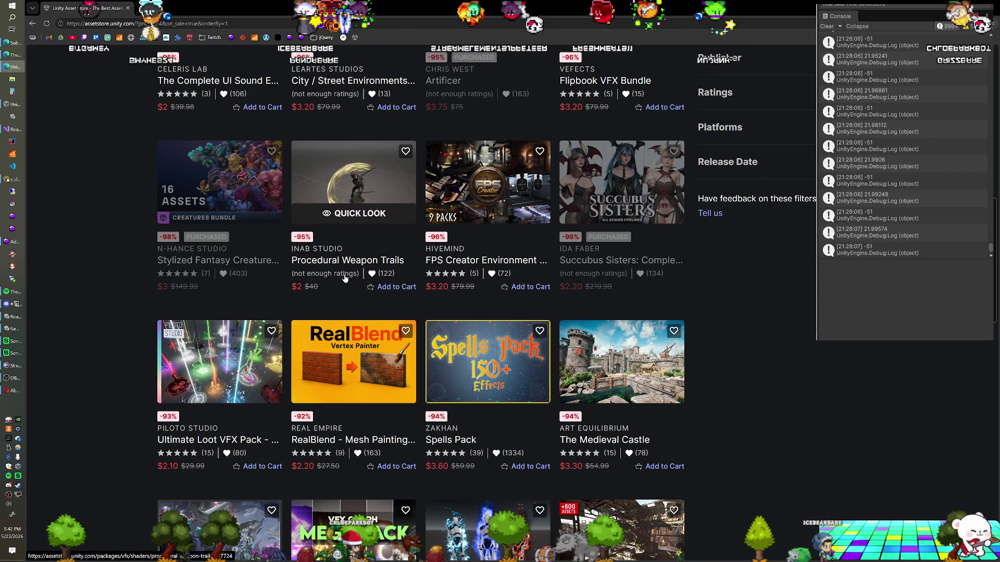
pyautogui.scroll(-1, 115, 259)
pyautogui.scroll(-2, 116, 262)
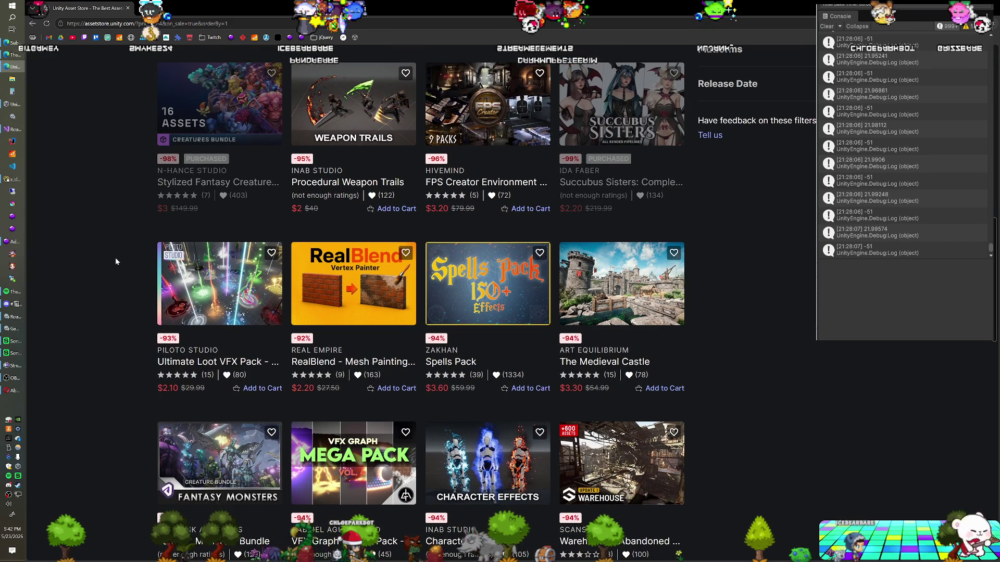